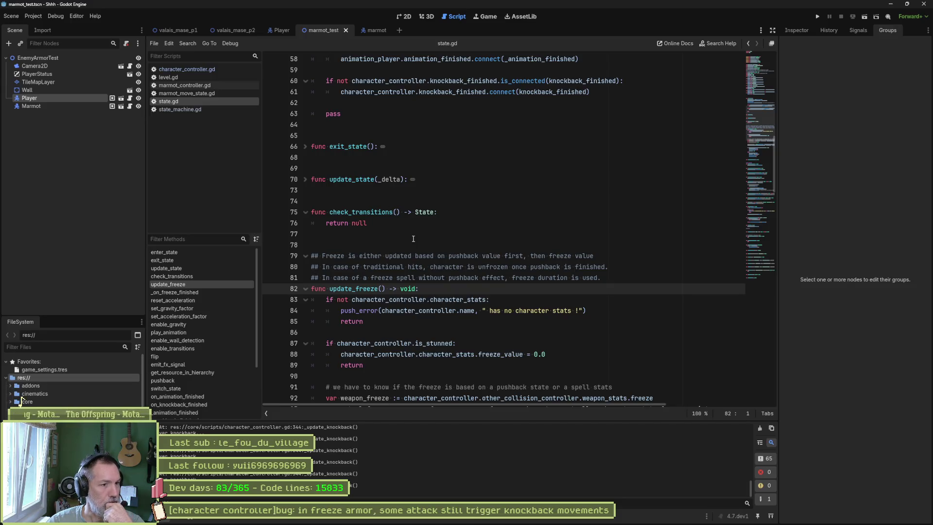
# - Locate the velocity_x = 0.0 reset in state.gd's freeze branch, comparing with marmot_move_state.gd
pyautogui.scroll(-4, 448, 321)
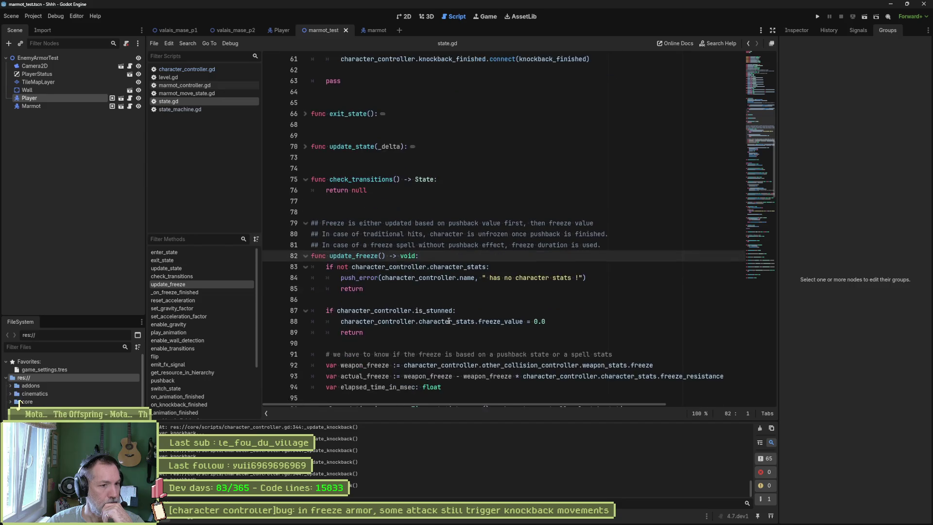
pyautogui.scroll(-2, 448, 321)
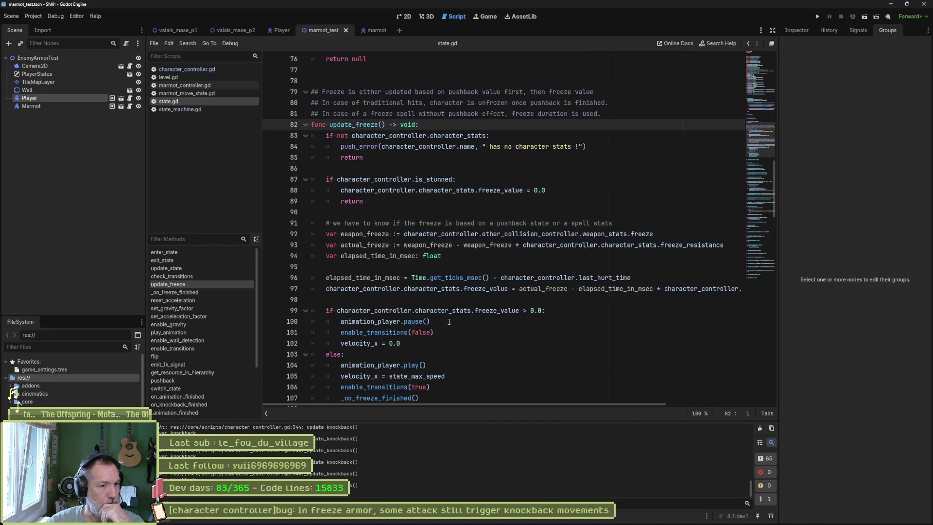
pyautogui.scroll(-1, 437, 320)
pyautogui.moveTo(415, 313); pyautogui.dragTo(451, 301)
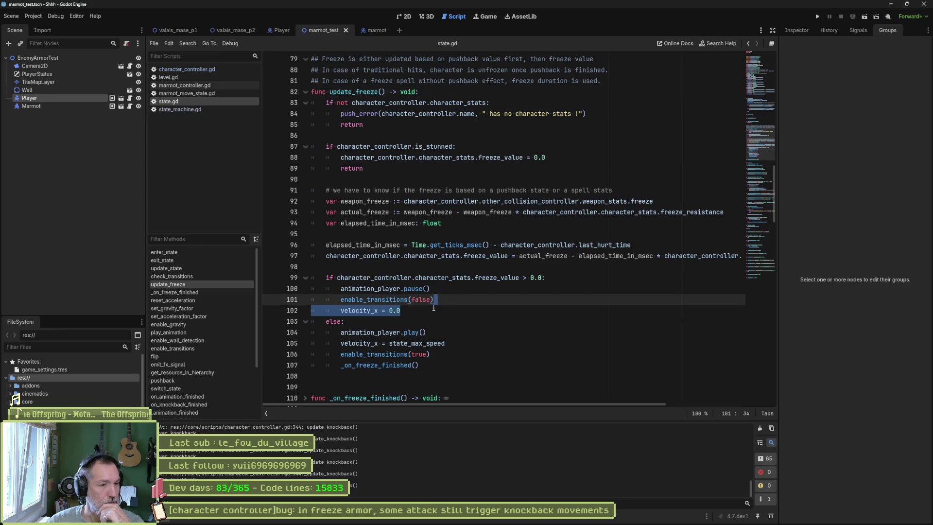
pyautogui.click(410, 311)
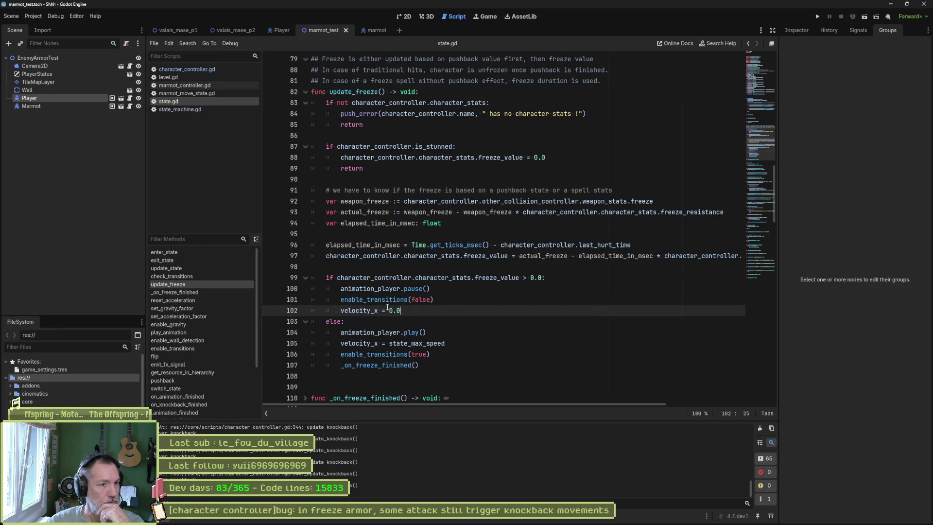
pyautogui.click(188, 93)
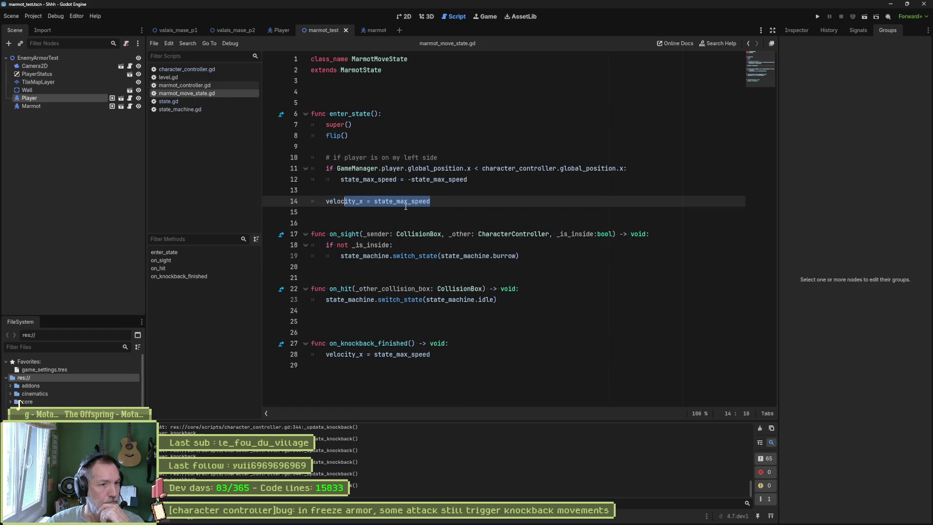
pyautogui.moveTo(384, 204)
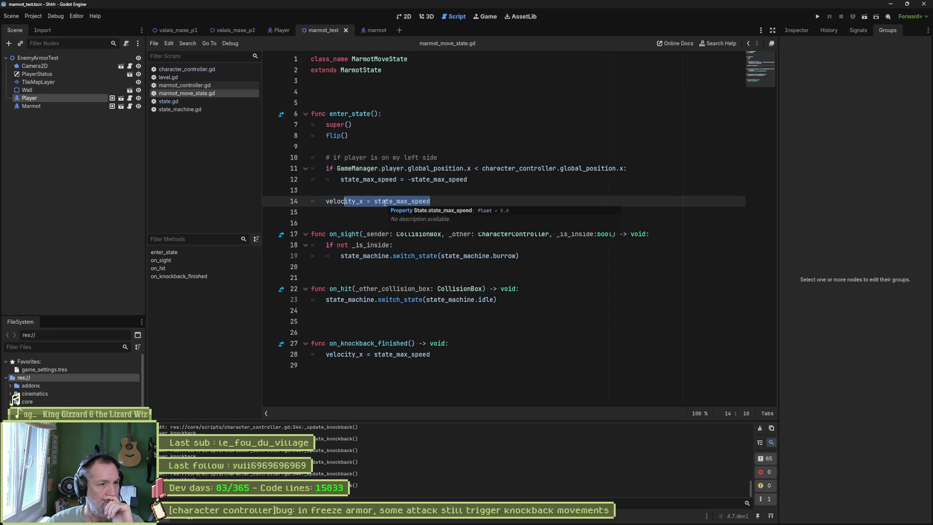
pyautogui.click(186, 102)
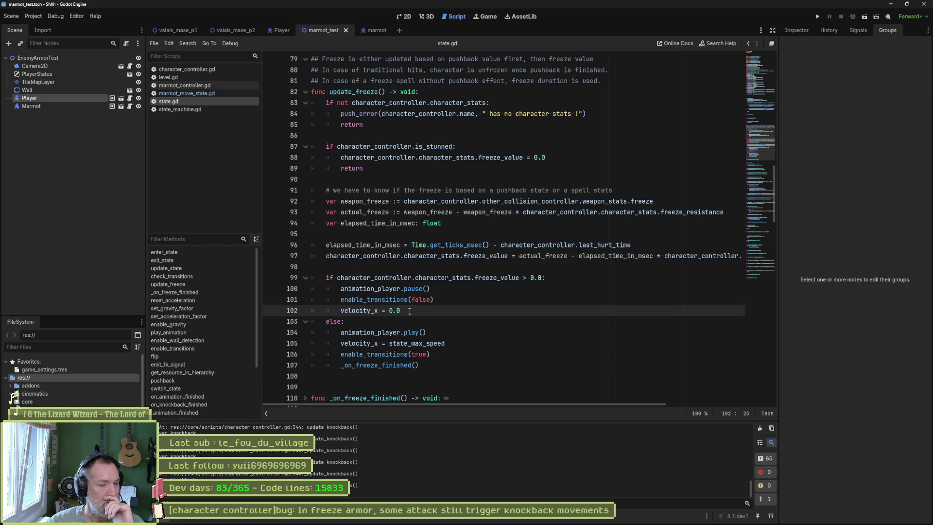
# - Add print_debug(self, " 1") on a new line below velocity_x = 0.0 in state.gd
pyautogui.press('Return')
pyautogui.write('print')
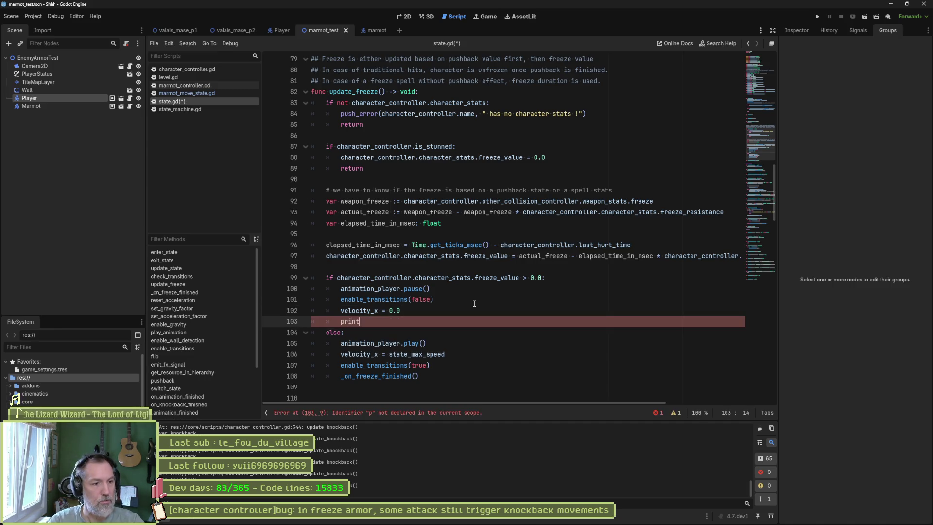
pyautogui.write('_debug(self, " 1')
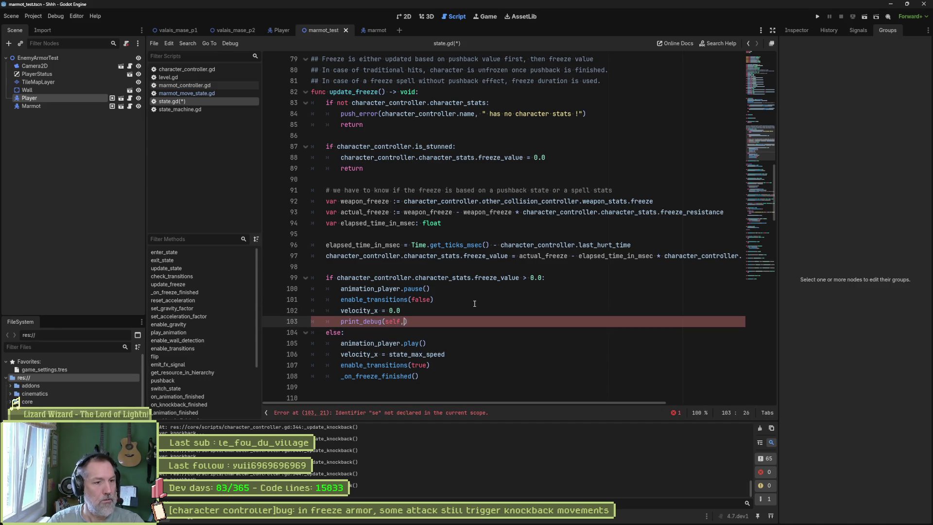
pyautogui.press('End')
pyautogui.hotkey('shift', 'Up')
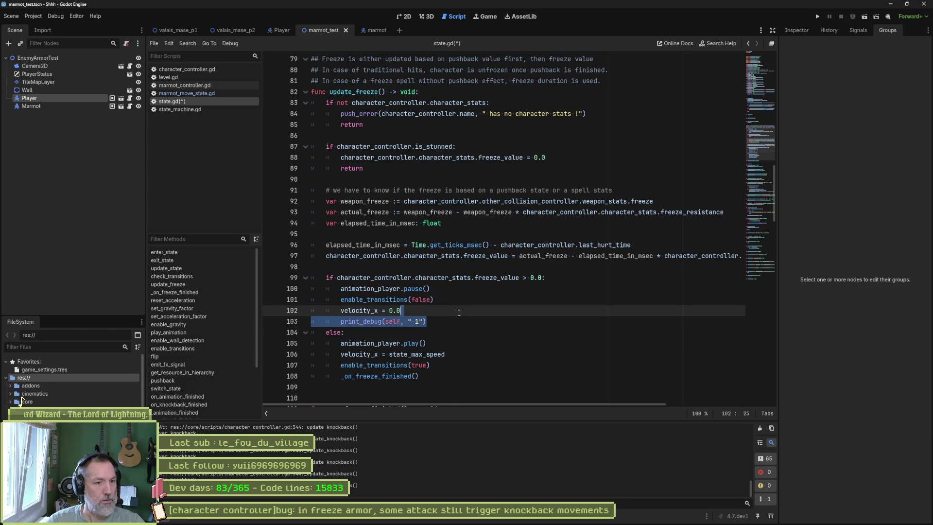
# - Add a print_debug(self, " 2") line after marmot_move_state.gd's speed assignment and run the scene
pyautogui.click(200, 71)
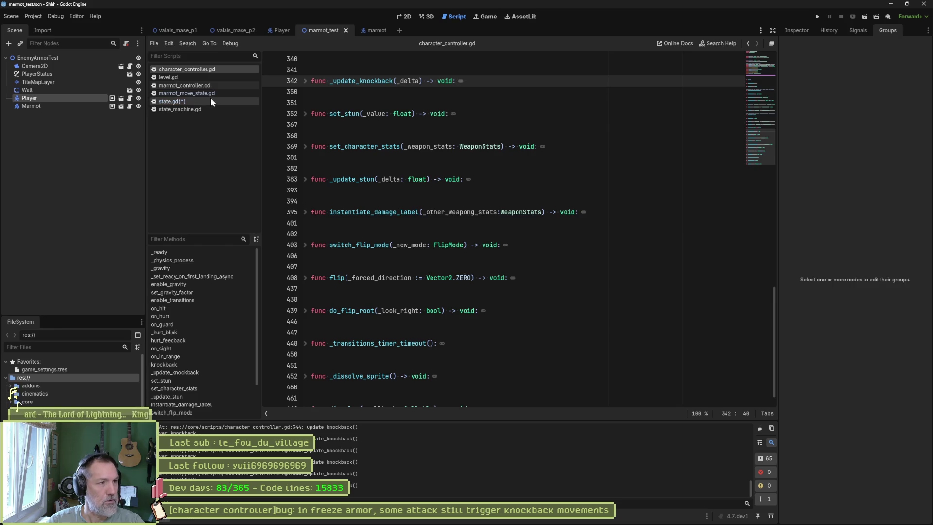
pyautogui.click(206, 110)
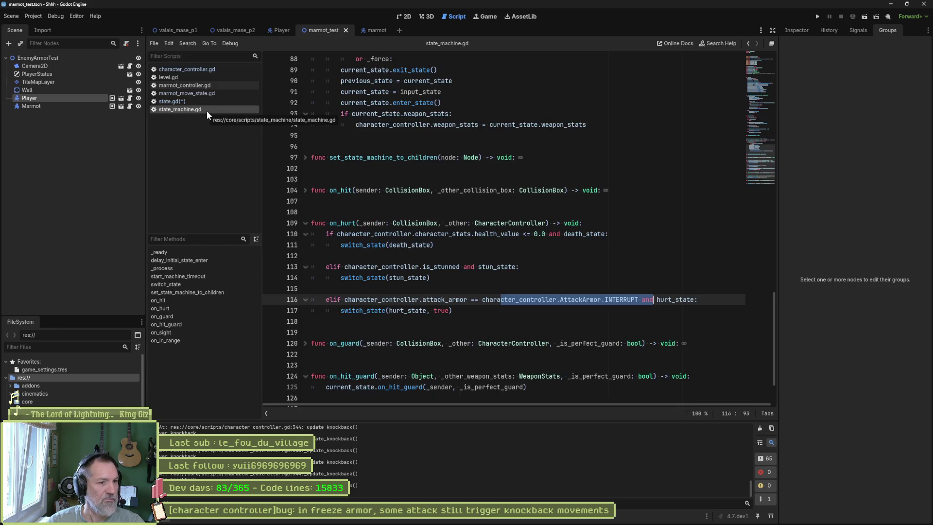
pyautogui.click(210, 93)
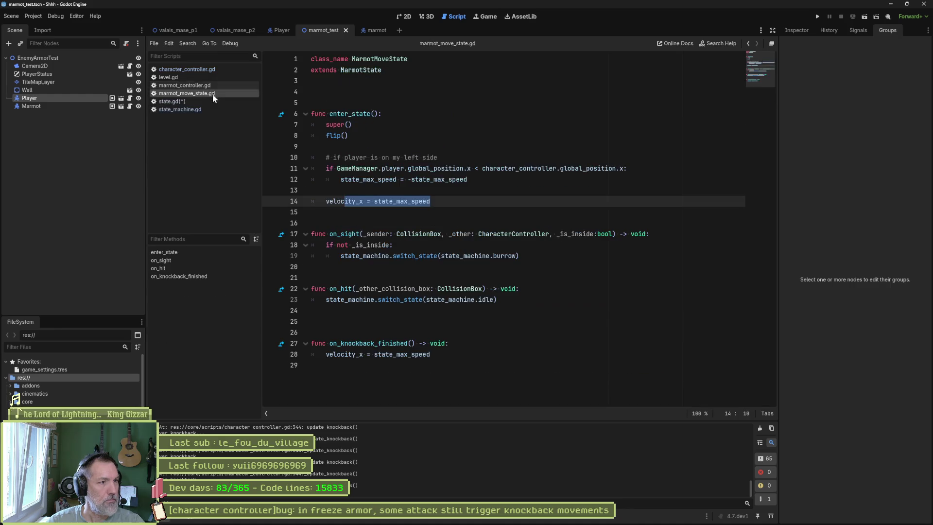
pyautogui.click(442, 201)
pyautogui.press('Return')
pyautogui.write('print_debug(self, " 1')
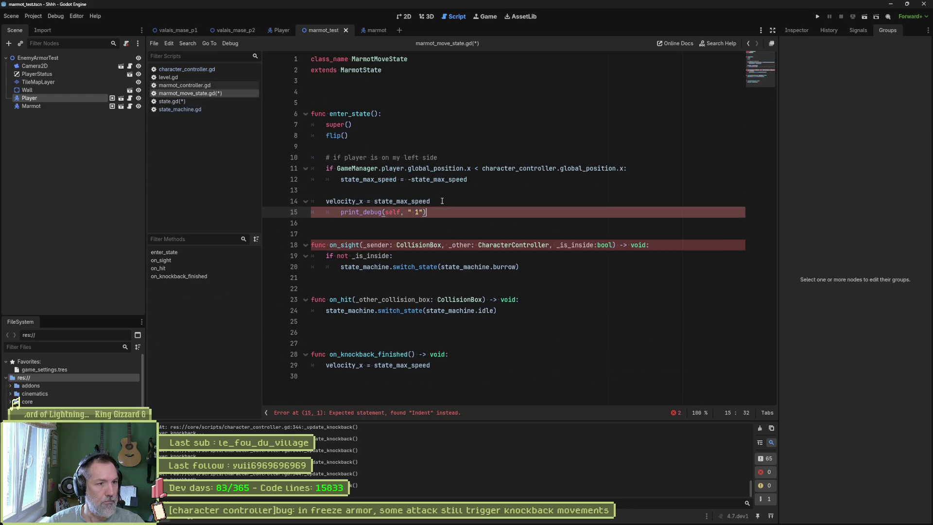
pyautogui.write('2')
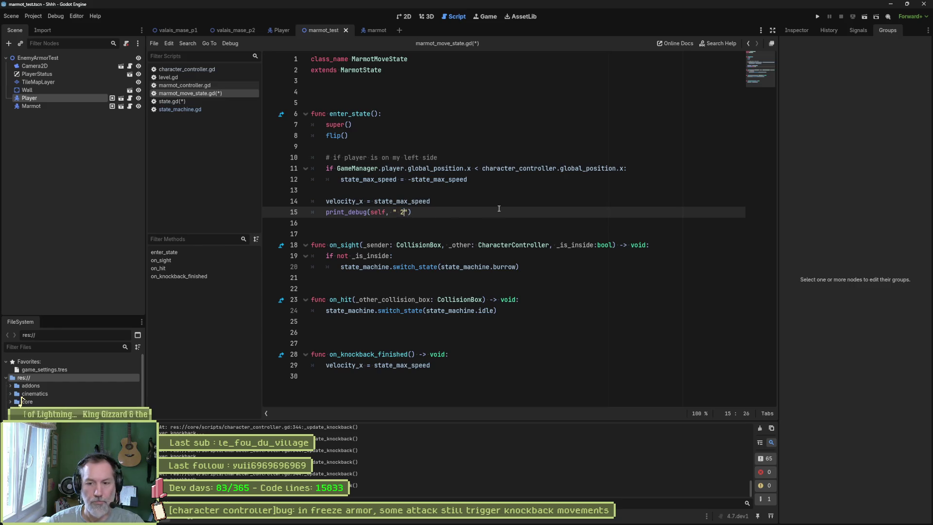
pyautogui.press('F6')
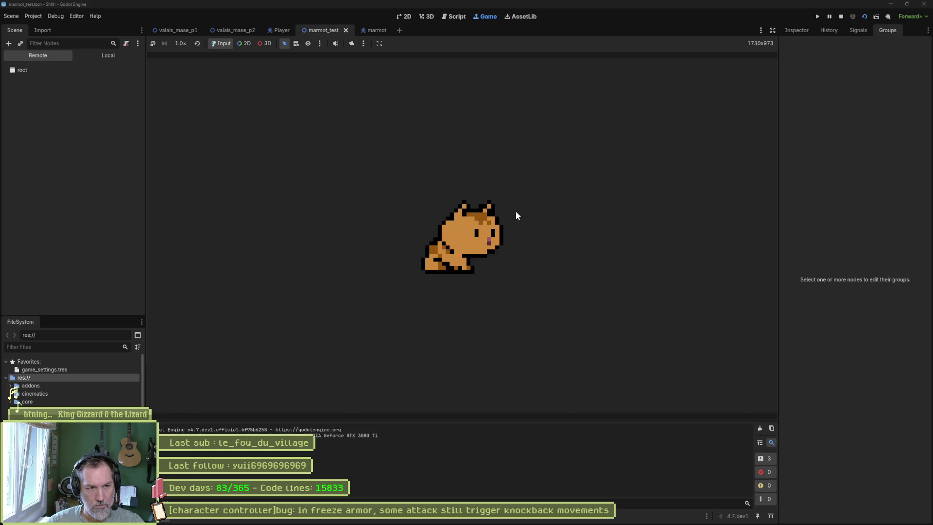
# - Attack the marmot, stop the game, and review the line 14 speed assignment before returning to state.gd
pyautogui.press('j')
pyautogui.press('j')
pyautogui.press('j')
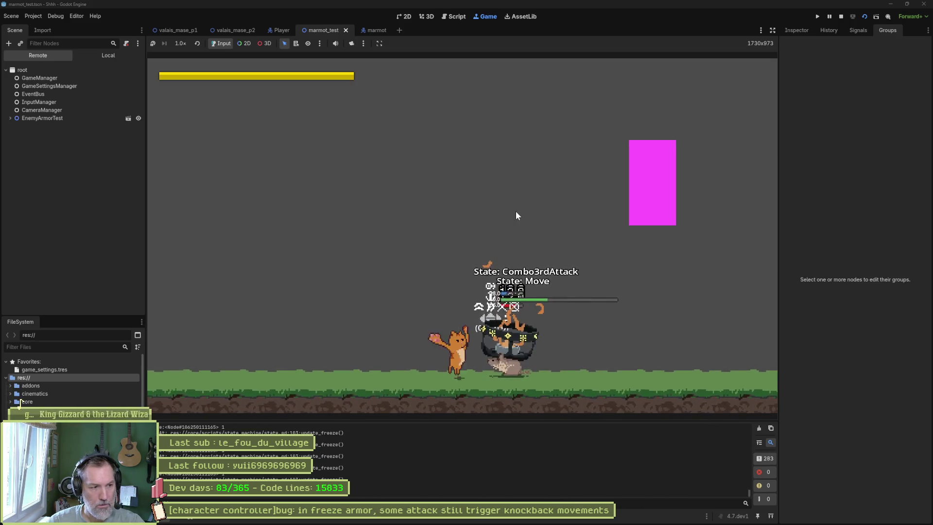
pyautogui.press('F8')
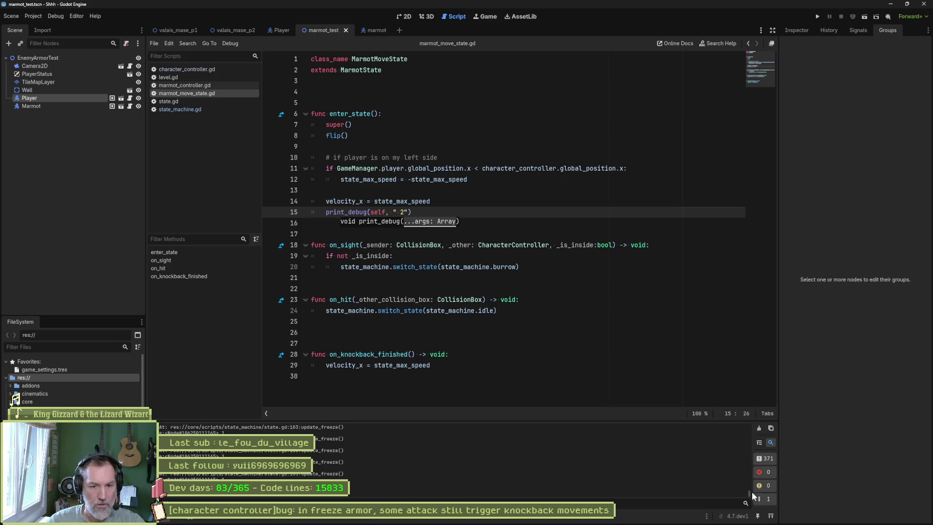
pyautogui.moveTo(750, 492); pyautogui.dragTo(744, 418)
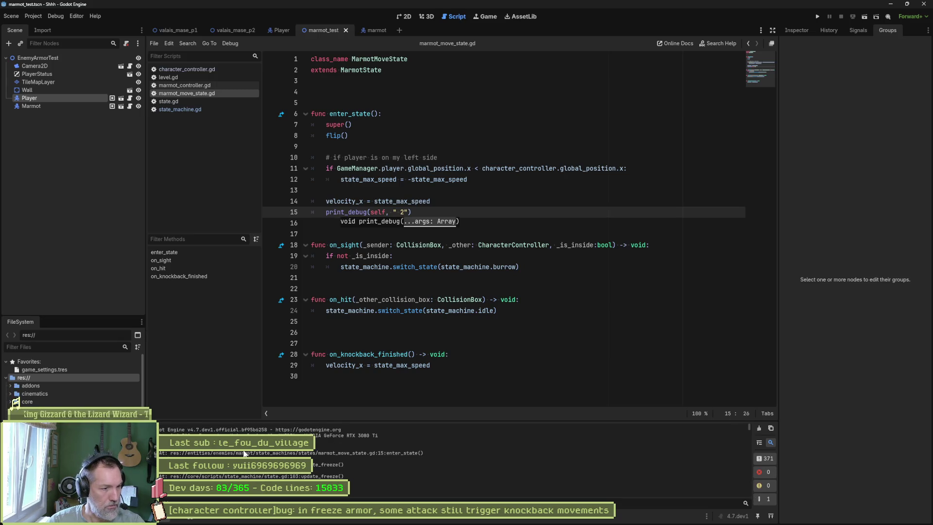
pyautogui.click(437, 193)
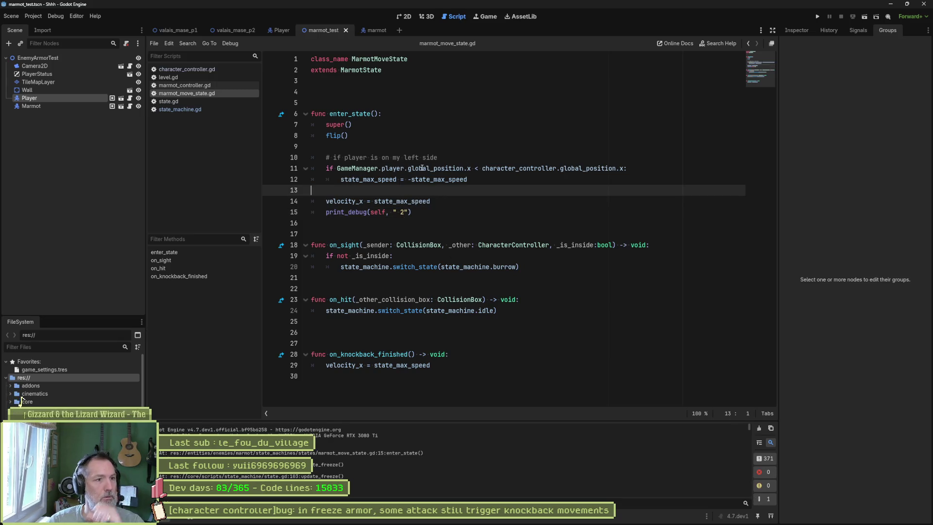
pyautogui.moveTo(435, 201); pyautogui.dragTo(311, 201)
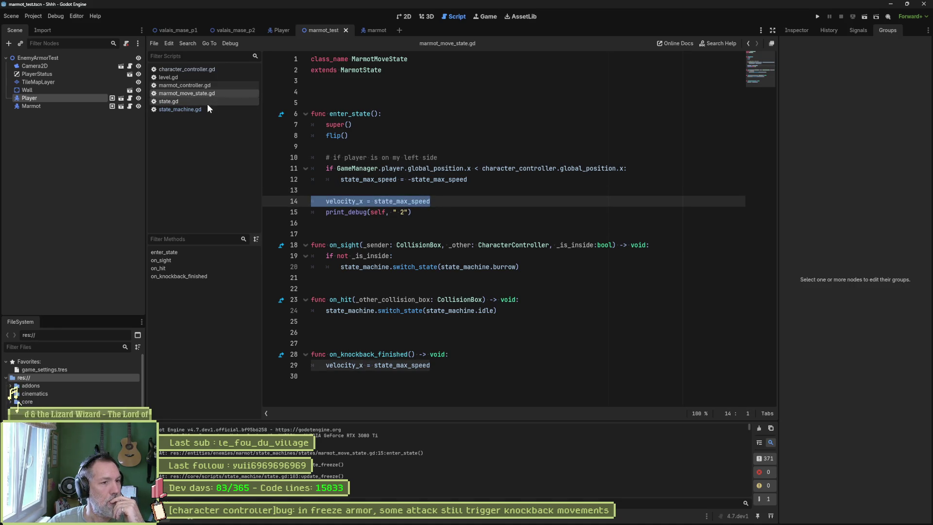
pyautogui.click(207, 102)
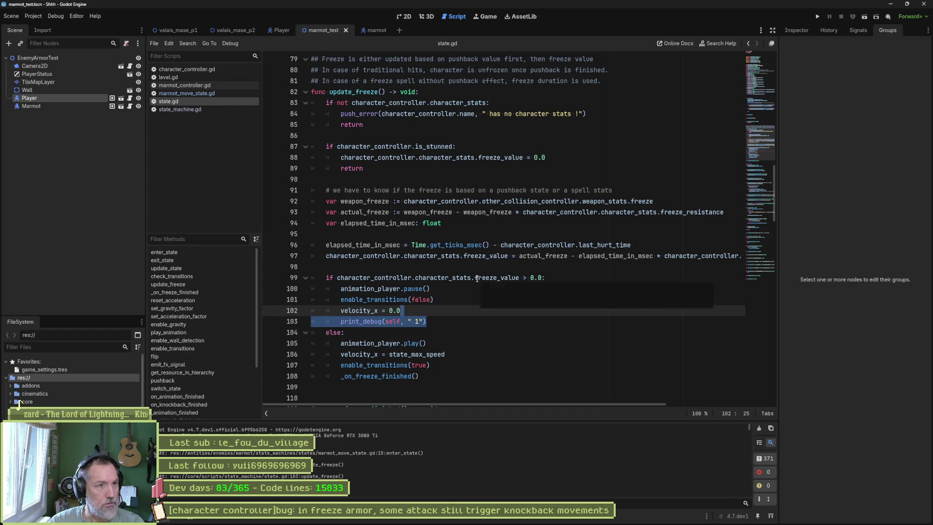
# - Rerun the freeze test, clear the Output log, and stop the game
pyautogui.press('F6')
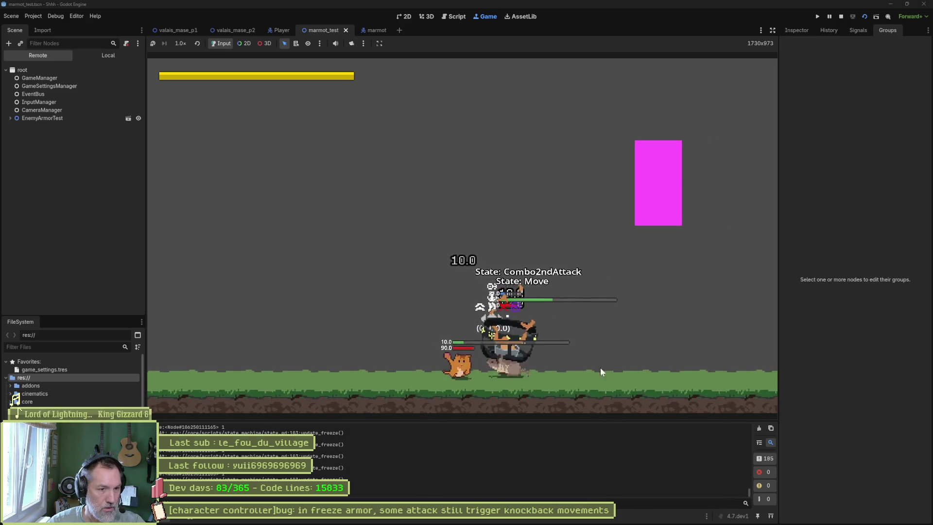
pyautogui.click(759, 430)
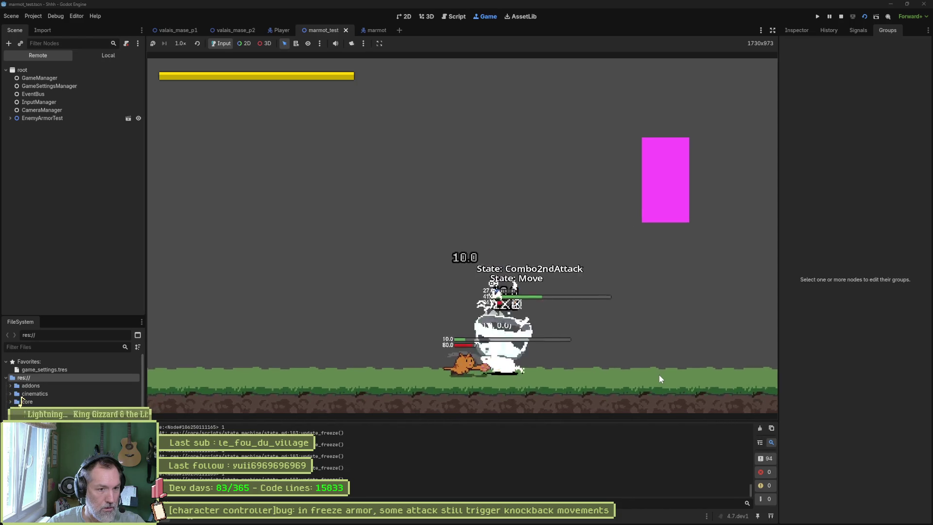
pyautogui.click(758, 428)
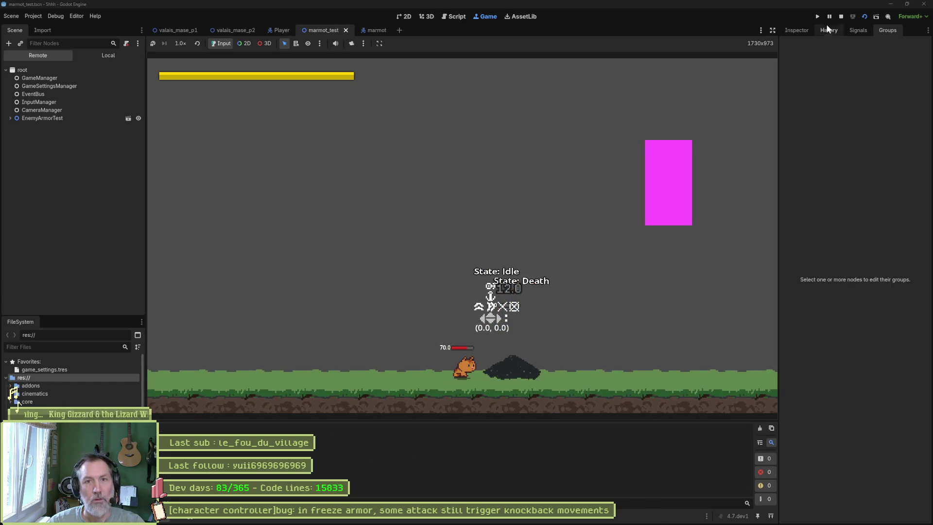
pyautogui.click(841, 17)
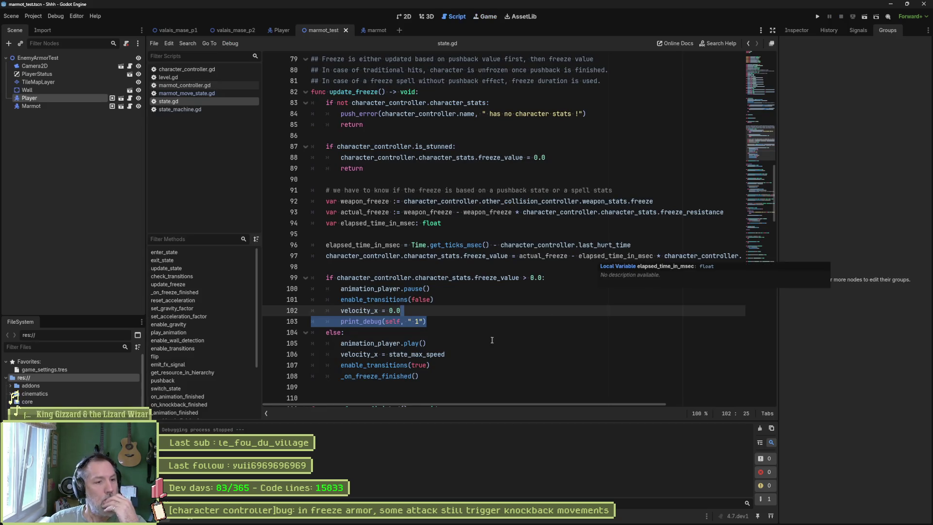
# - Delete the print_debug " 1" line from state.gd's freeze branch
pyautogui.press('Right')
pyautogui.hotkey('shift', 'Up')
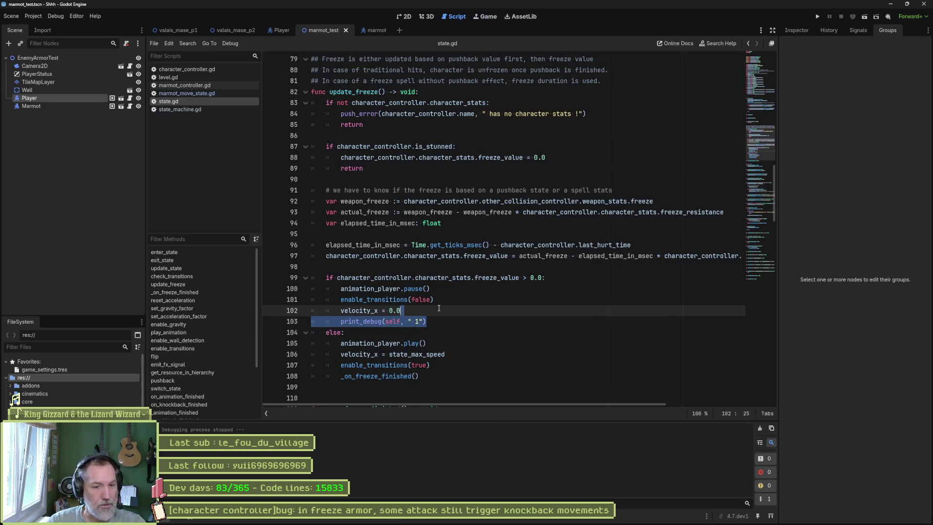
pyautogui.press('BackSpace')
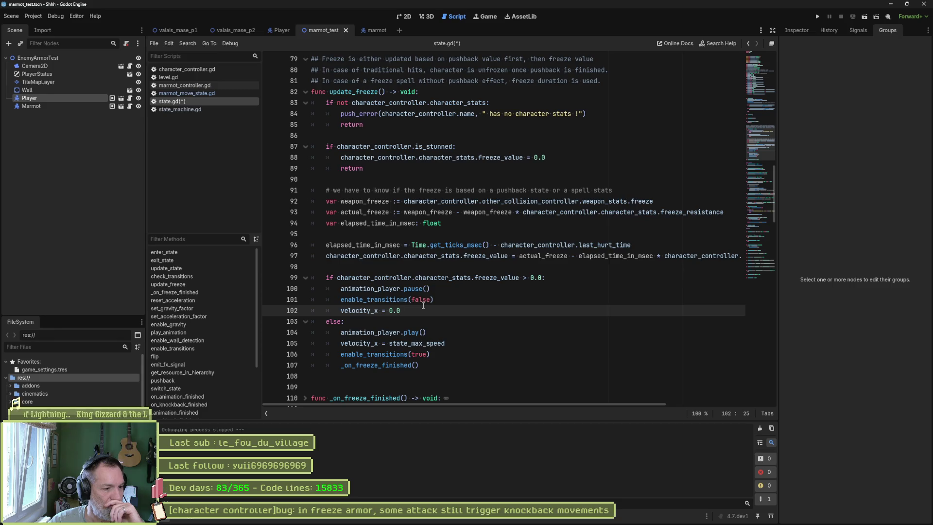
# - Select and review the freeze branch lines around velocity_x = 0.0 and the else branch
pyautogui.moveTo(423, 305); pyautogui.dragTo(411, 307)
pyautogui.click(411, 307)
pyautogui.hotkey('shift', 'Up')
pyautogui.hotkey('shift', 'Up')
pyautogui.hotkey('shift', 'Down')
pyautogui.hotkey('shift', 'Down')
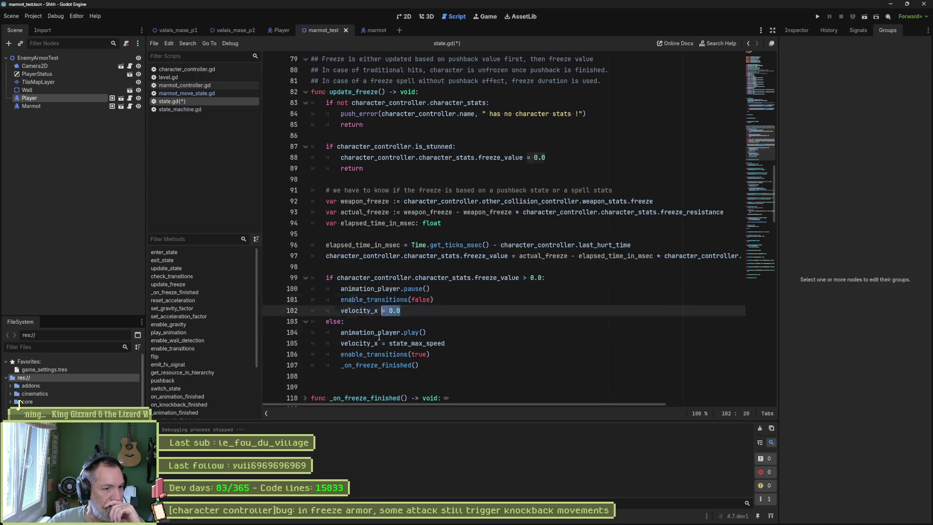
pyautogui.hotkey('shift', 'Down')
pyautogui.hotkey('shift', 'Down')
pyautogui.hotkey('shift', 'Down')
pyautogui.hotkey('shift', 'Down')
pyautogui.hotkey('shift', 'Down')
pyautogui.hotkey('shift', 'Up')
pyautogui.hotkey('shift', 'Up')
pyautogui.hotkey('shift', 'Up')
pyautogui.hotkey('shift', 'Down')
pyautogui.hotkey('shift', 'Down')
pyautogui.hotkey('shift', 'Down')
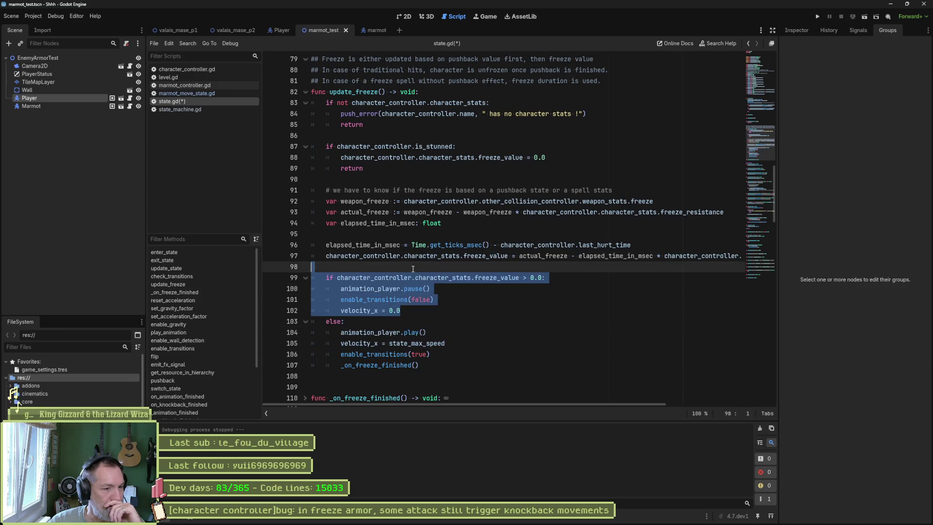
pyautogui.hotkey('shift', 'Up')
pyautogui.hotkey('shift', 'Up')
pyautogui.hotkey('shift', 'Up')
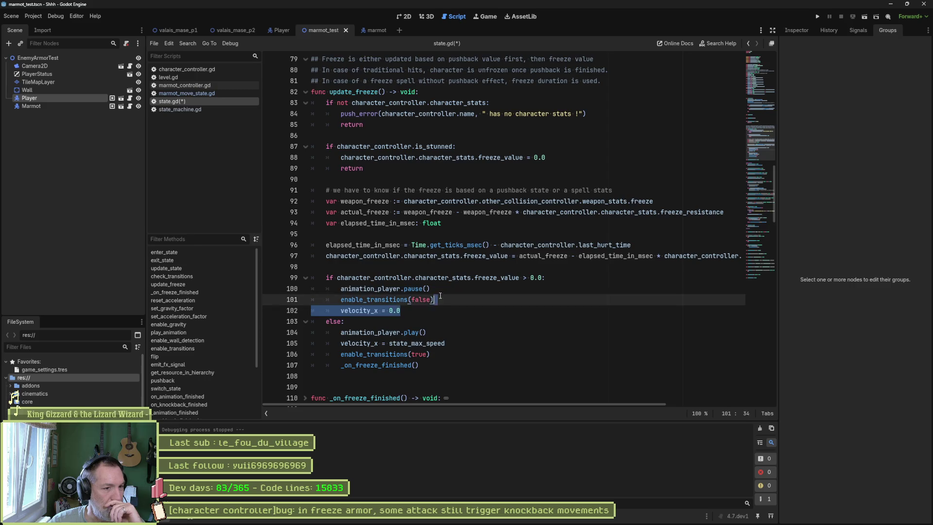
pyautogui.hotkey('shift', 'Up')
pyautogui.hotkey('shift', 'Up')
pyautogui.hotkey('shift', 'Up')
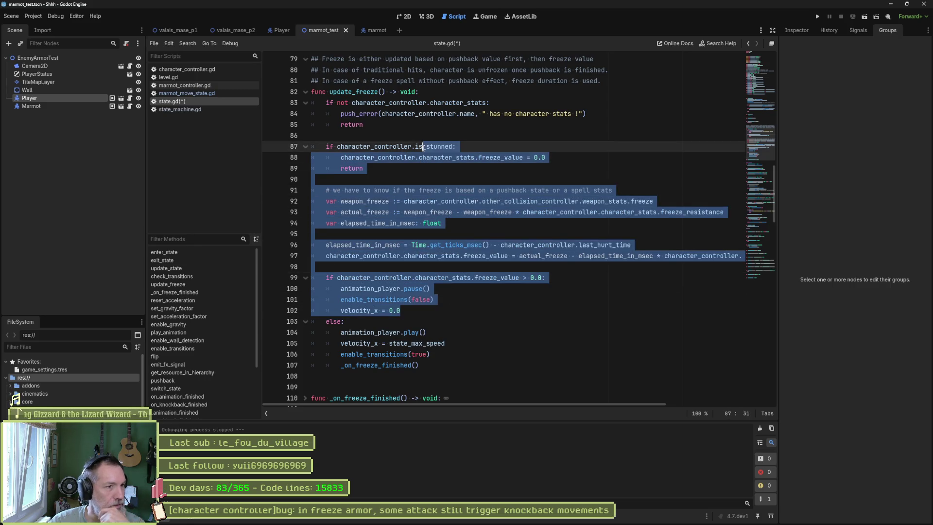
pyautogui.hotkey('shift', 'Down')
pyautogui.hotkey('shift', 'Down')
pyautogui.hotkey('shift', 'Down')
# - Insert a blank line after velocity_x = 0.0 on line 102 and save state.gd
pyautogui.click(433, 320)
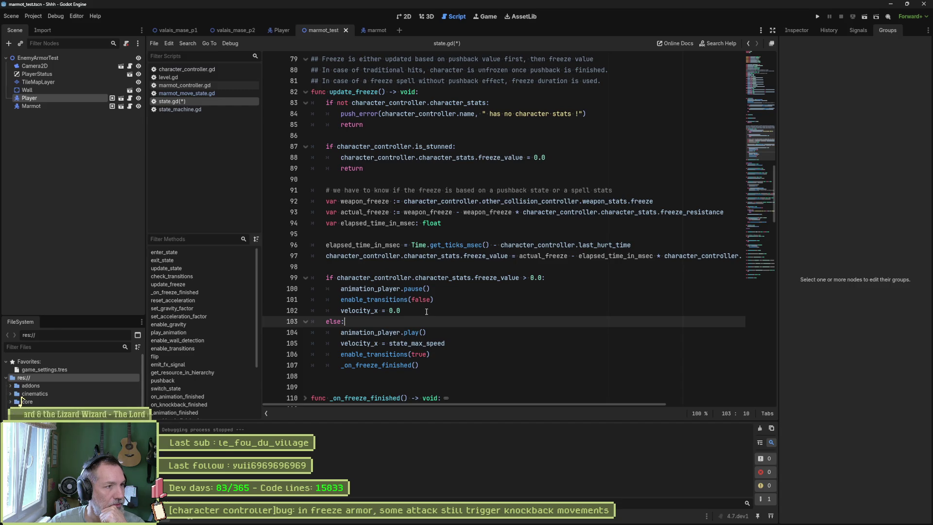
pyautogui.click(425, 310)
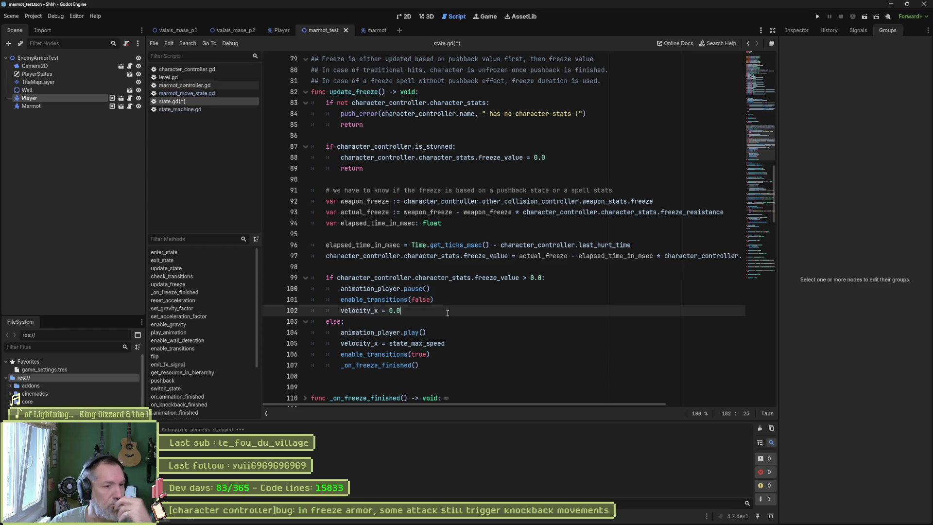
pyautogui.press('Return')
pyautogui.hotkey('ctrl', 's')
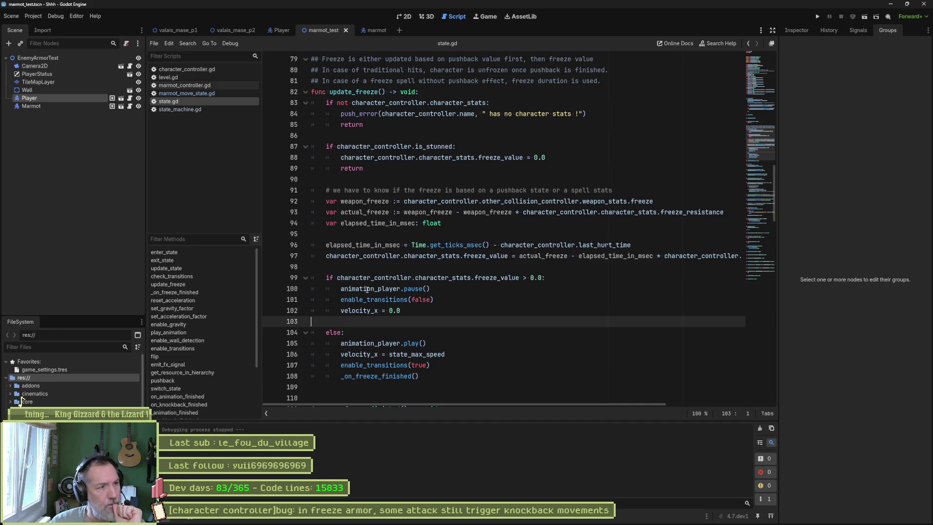
# - Remove the print_debug line from marmot_move_state.gd's enter_state and save the script
pyautogui.click(208, 93)
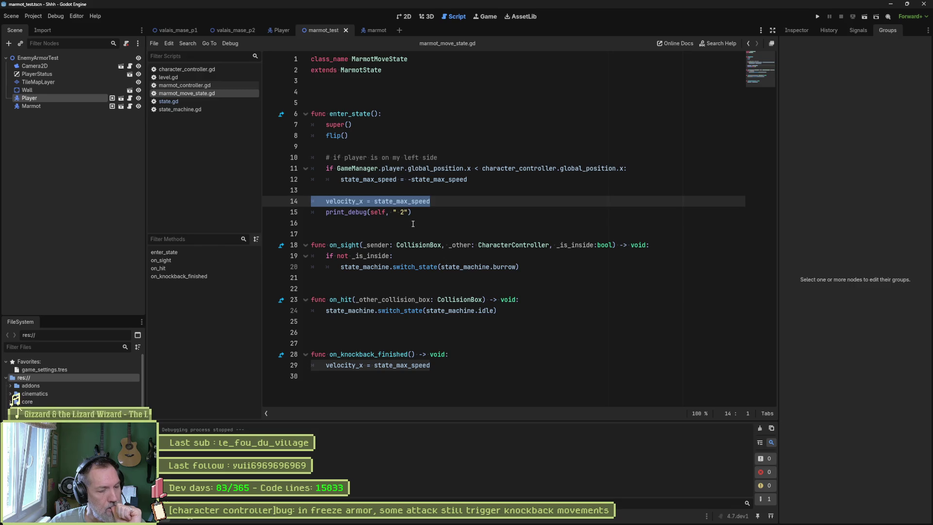
pyautogui.moveTo(419, 213); pyautogui.dragTo(449, 201)
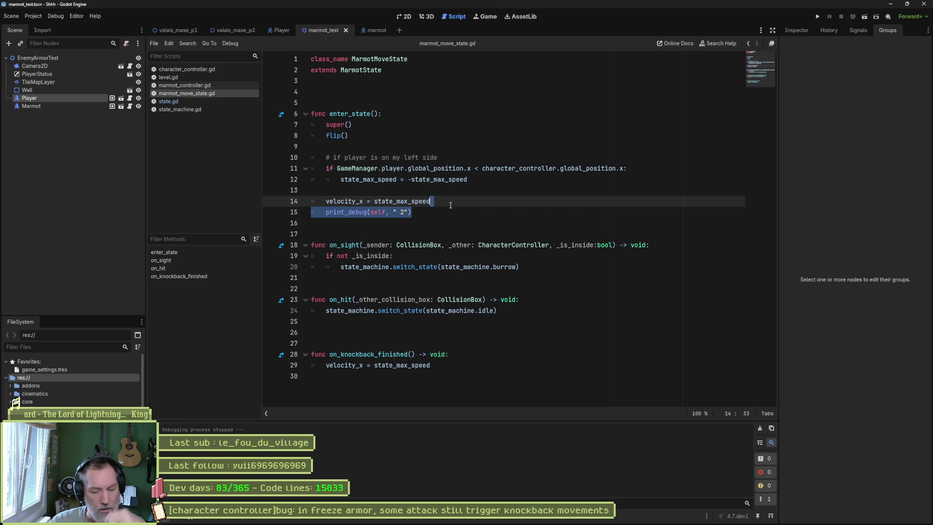
pyautogui.press('BackSpace')
pyautogui.hotkey('ctrl', 's')
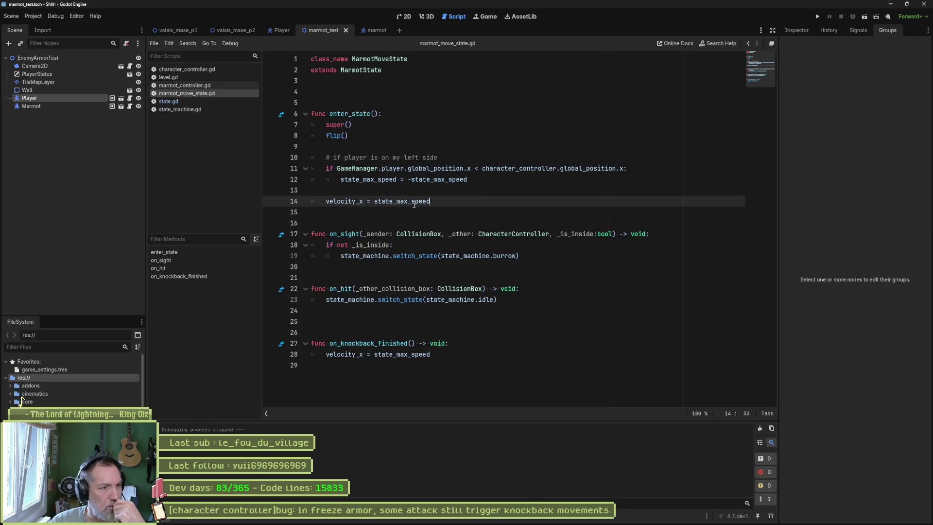
# - Inspect state.gd's parent enter_state line copying state_max_speed to the controller, and its definition
pyautogui.click(281, 116)
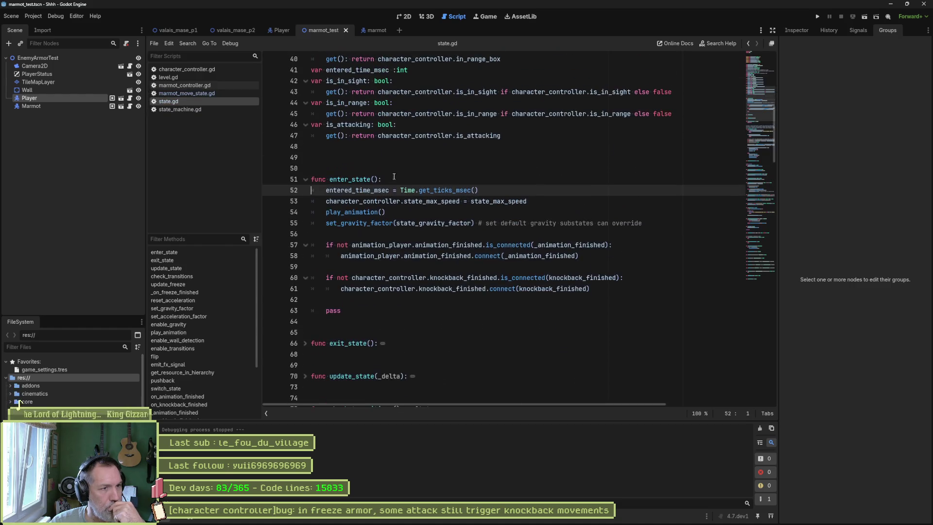
pyautogui.moveTo(326, 201); pyautogui.dragTo(530, 203)
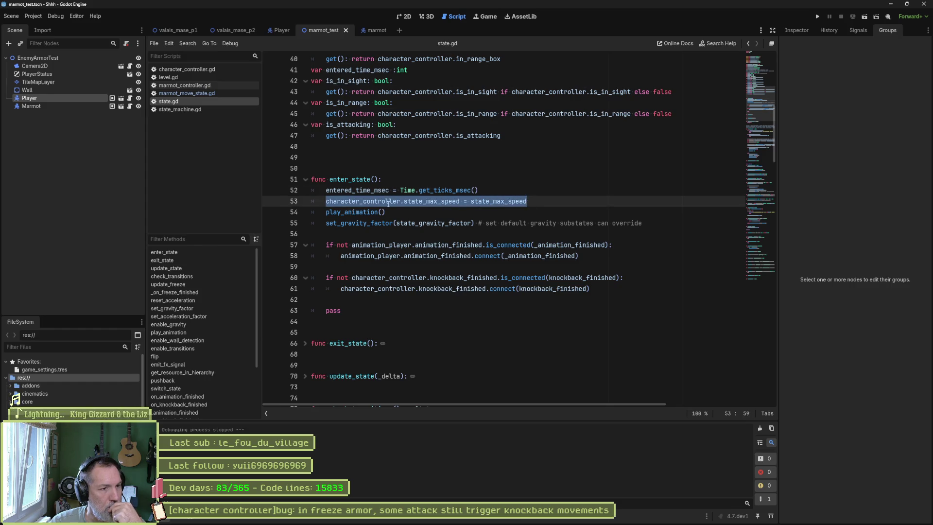
pyautogui.click(204, 93)
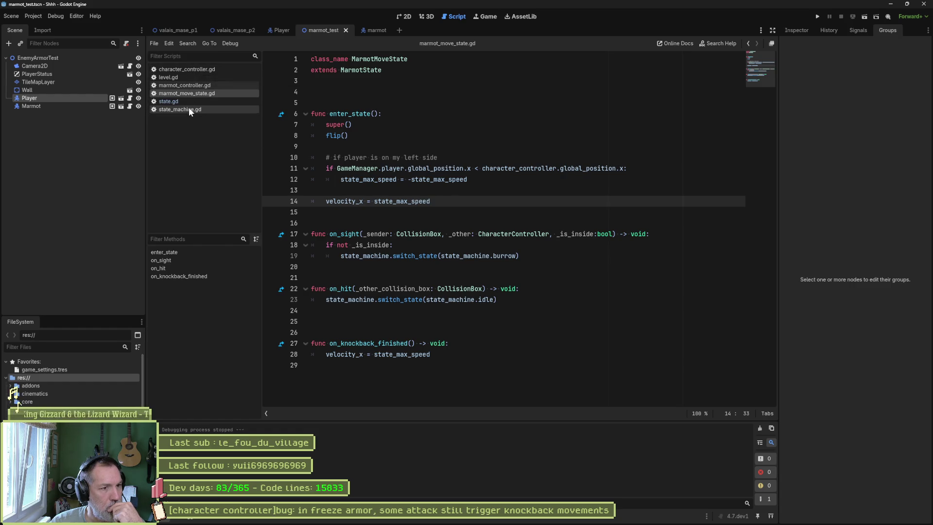
pyautogui.click(282, 114)
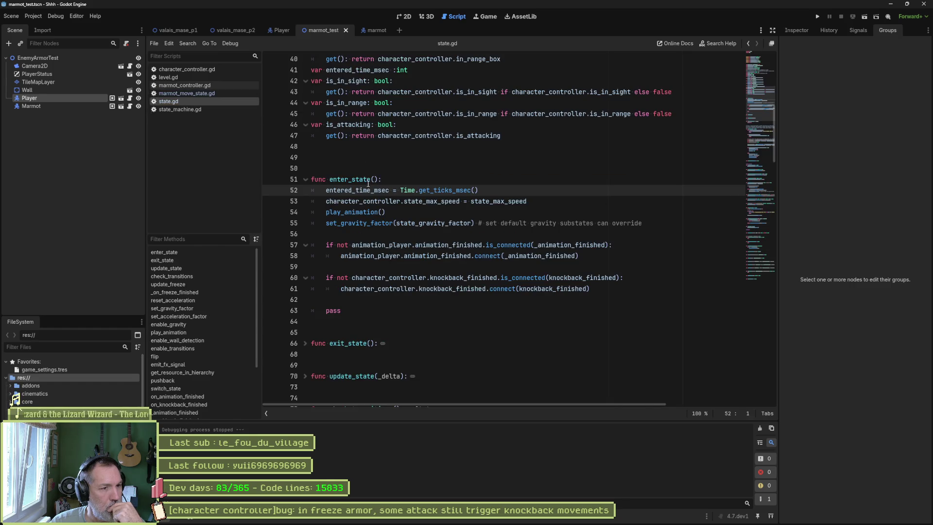
pyautogui.doubleClick(452, 201)
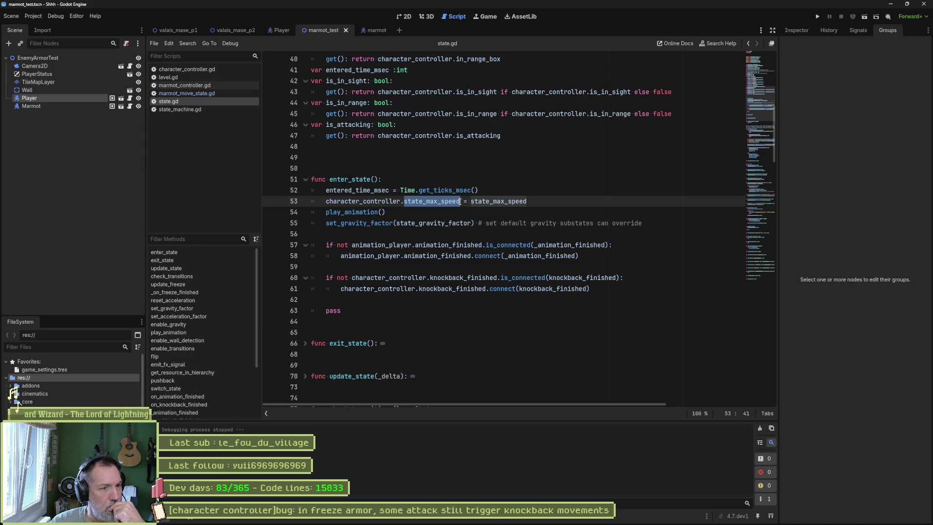
pyautogui.click(439, 201)
pyautogui.keyDown('ctrl'); pyautogui.click(439, 201); pyautogui.keyUp('ctrl')
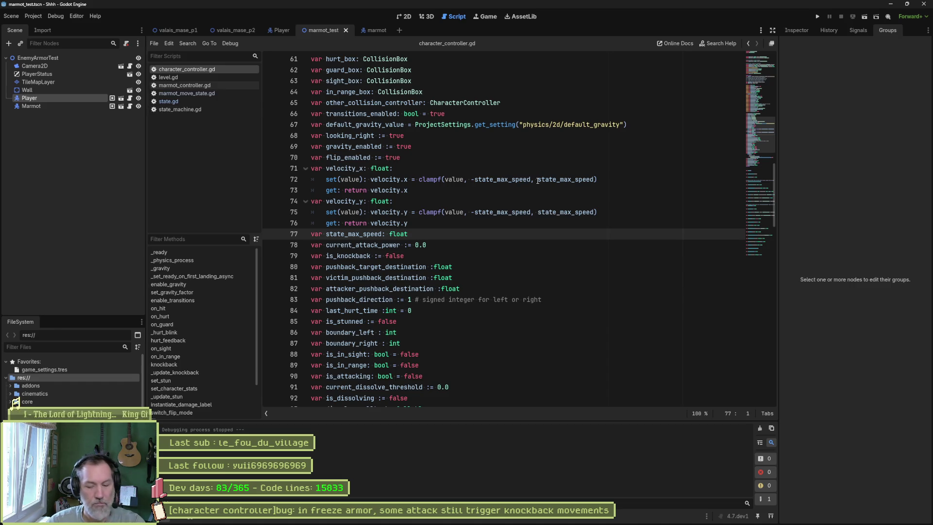
pyautogui.hotkey('alt', 'Left')
pyautogui.hotkey('alt', 'Right')
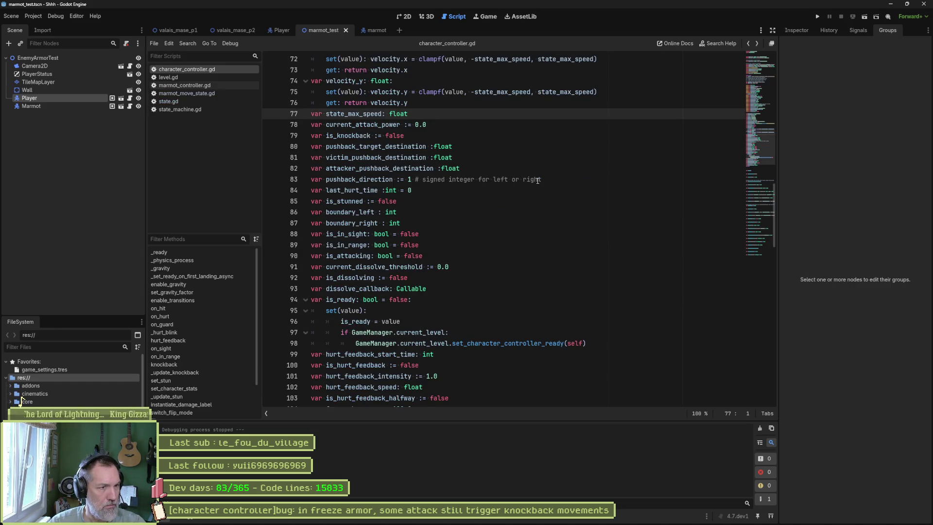
pyautogui.hotkey('alt', 'Left')
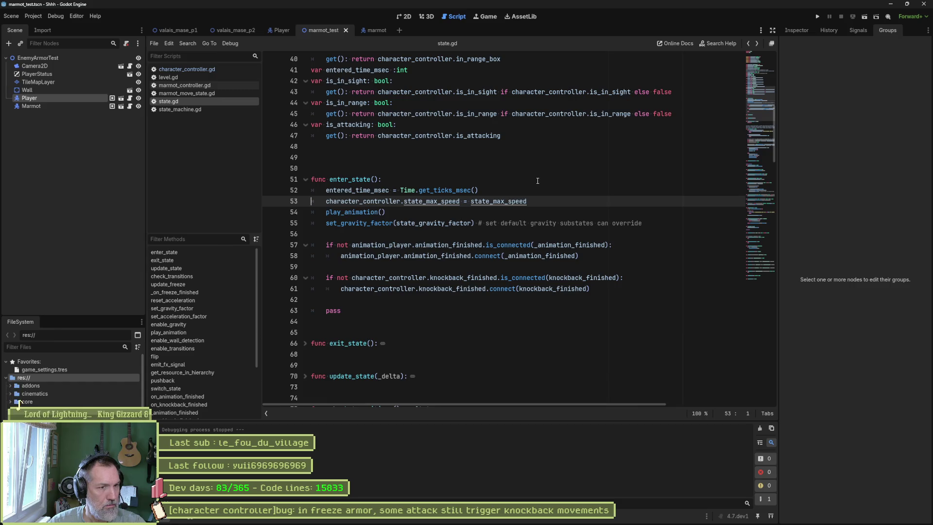
# - Jump back to state.gd's enter_state and select state_max_speed on line 53
pyautogui.click(175, 93)
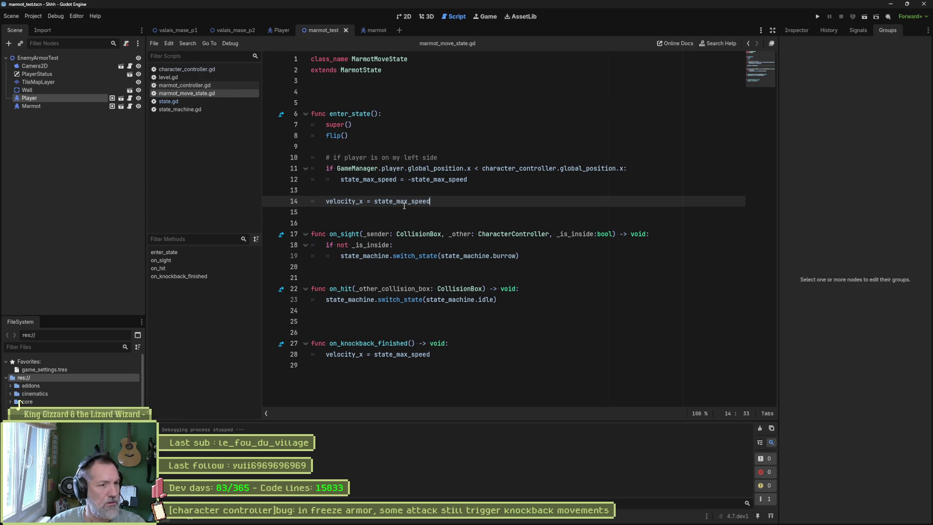
pyautogui.click(281, 113)
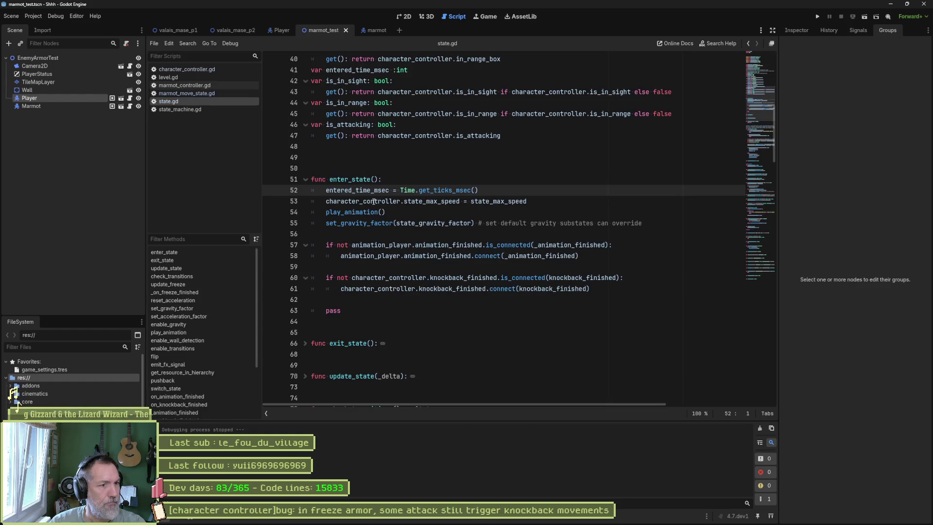
pyautogui.click(443, 201)
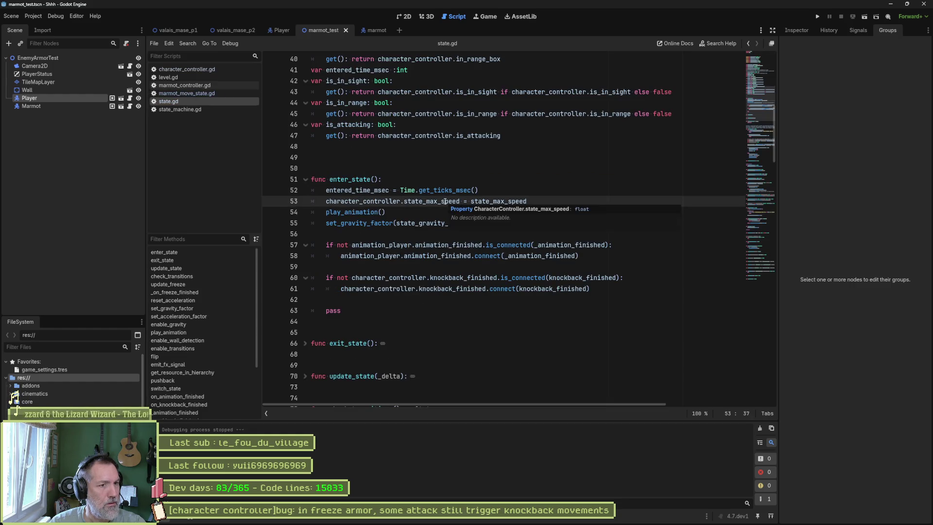
pyautogui.doubleClick(444, 201)
pyautogui.hotkey('ctrl', 'shift', 'f')
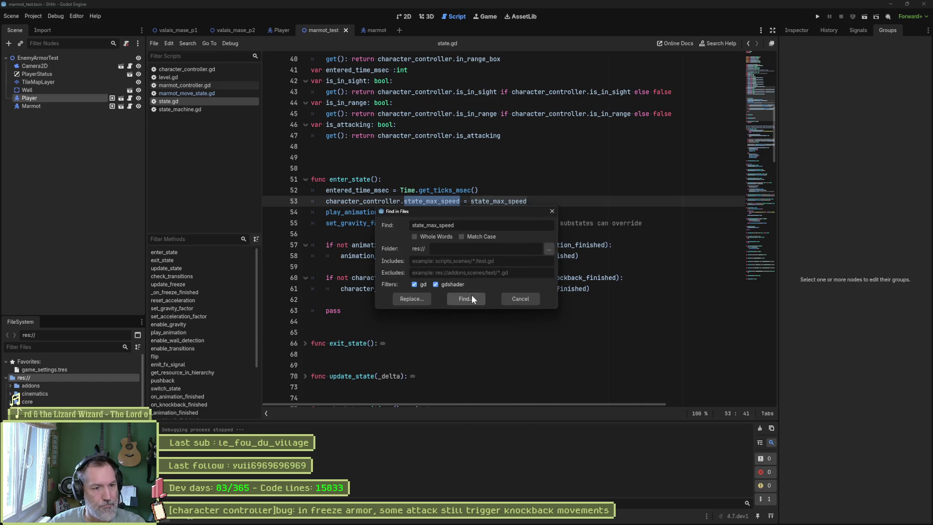
pyautogui.click(470, 298)
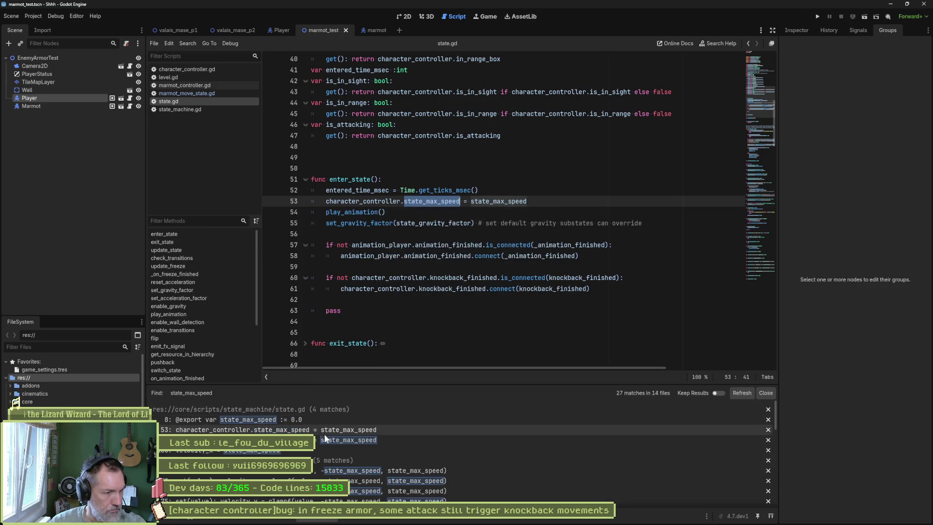
pyautogui.scroll(-1, 401, 470)
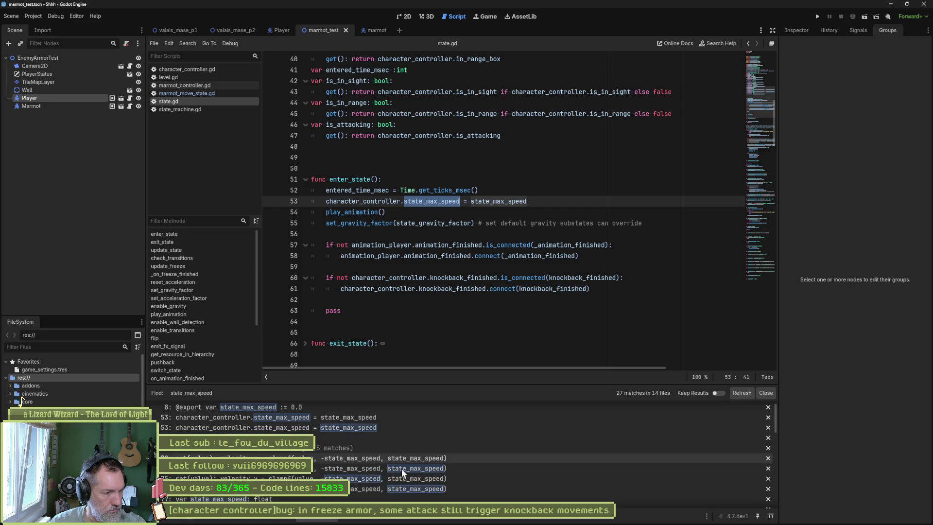
pyautogui.scroll(-1, 401, 469)
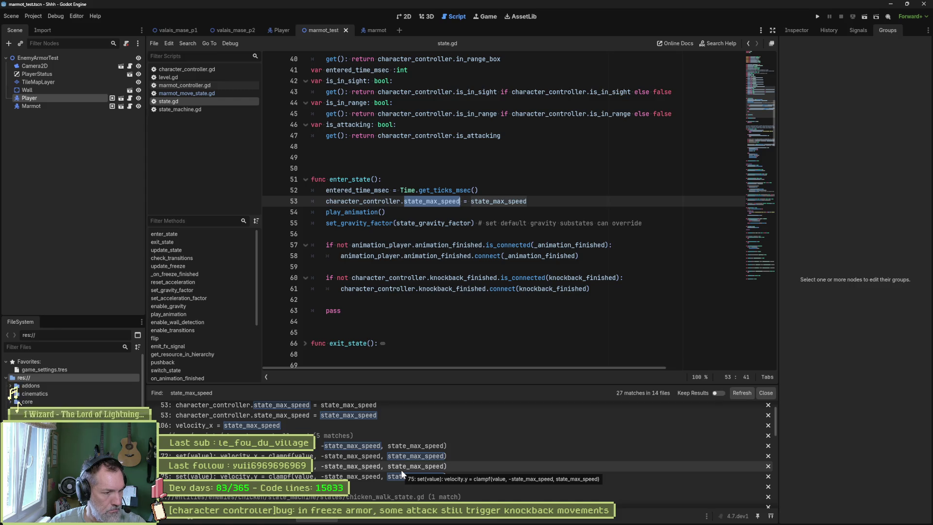
pyautogui.click(324, 447)
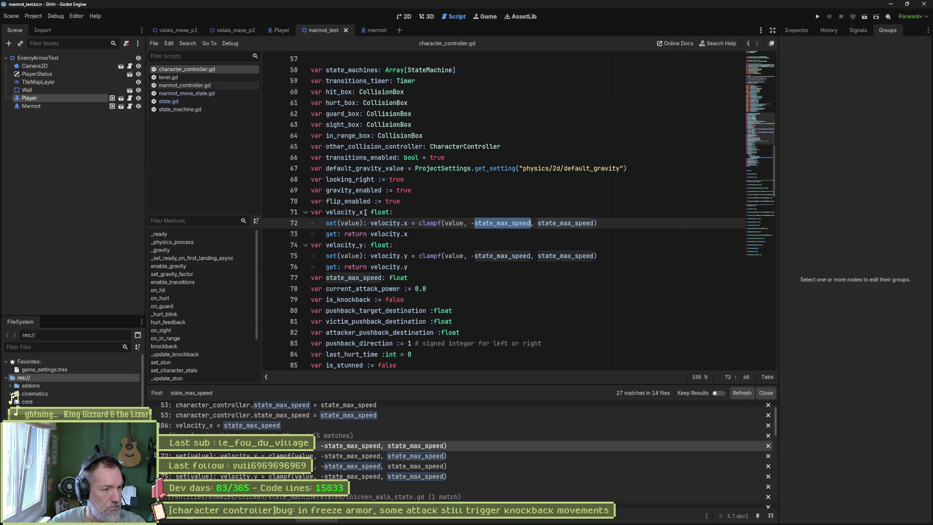
pyautogui.scroll(-3, 371, 446)
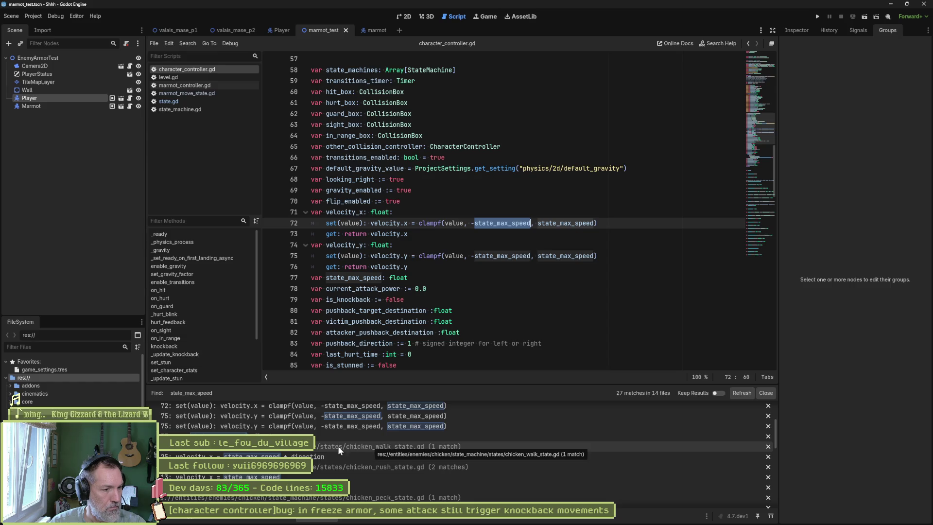
pyautogui.click(388, 449)
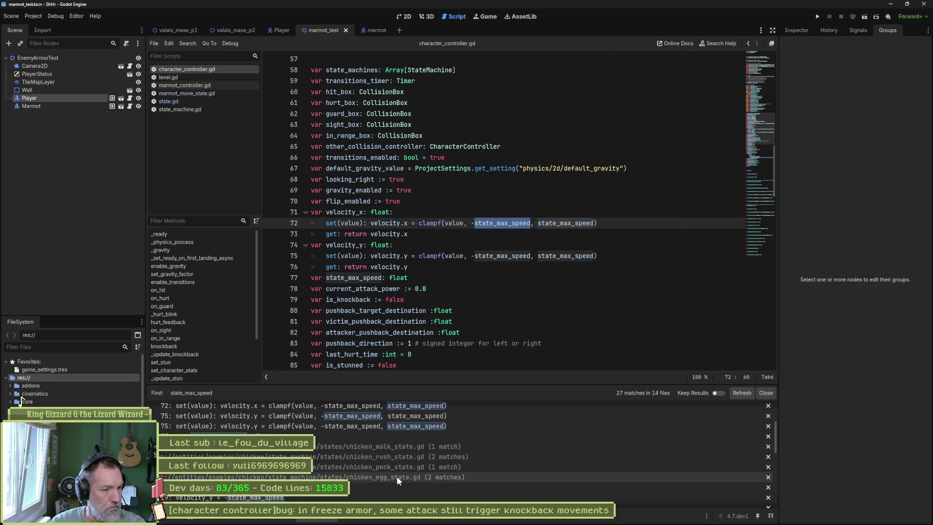
pyautogui.click(396, 497)
pyautogui.scroll(-3, 399, 484)
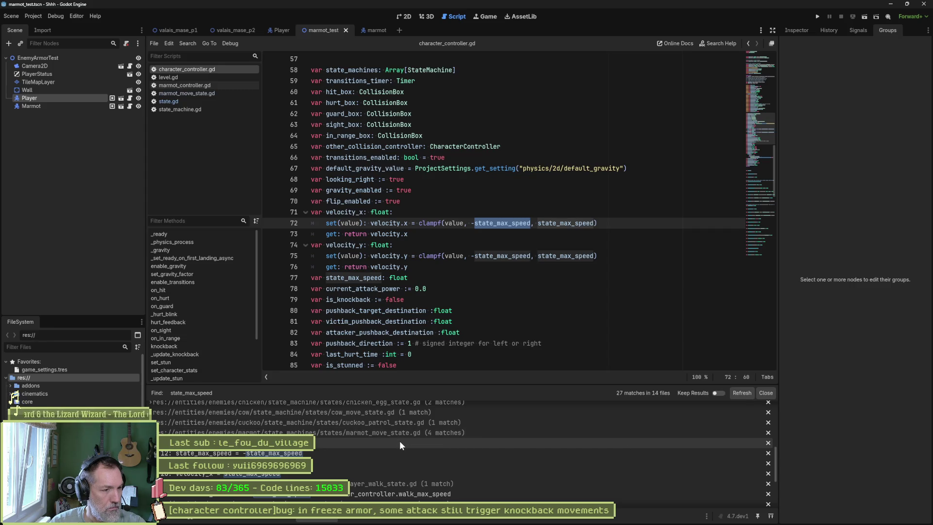
pyautogui.click(380, 465)
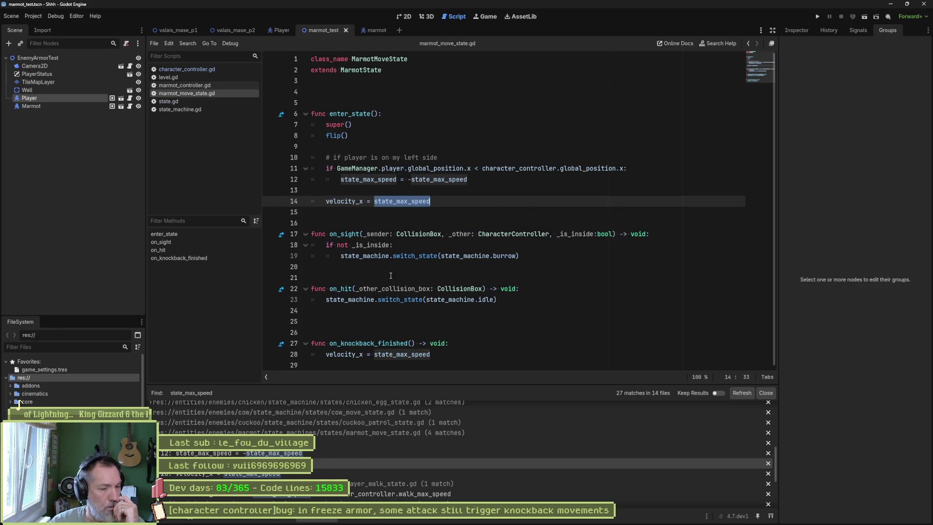
pyautogui.scroll(-1, 386, 466)
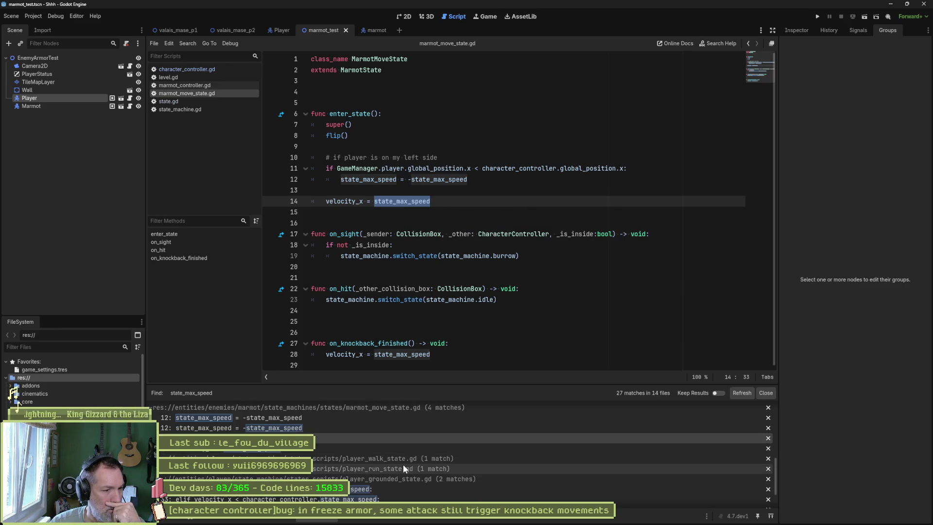
pyautogui.scroll(-3, 406, 478)
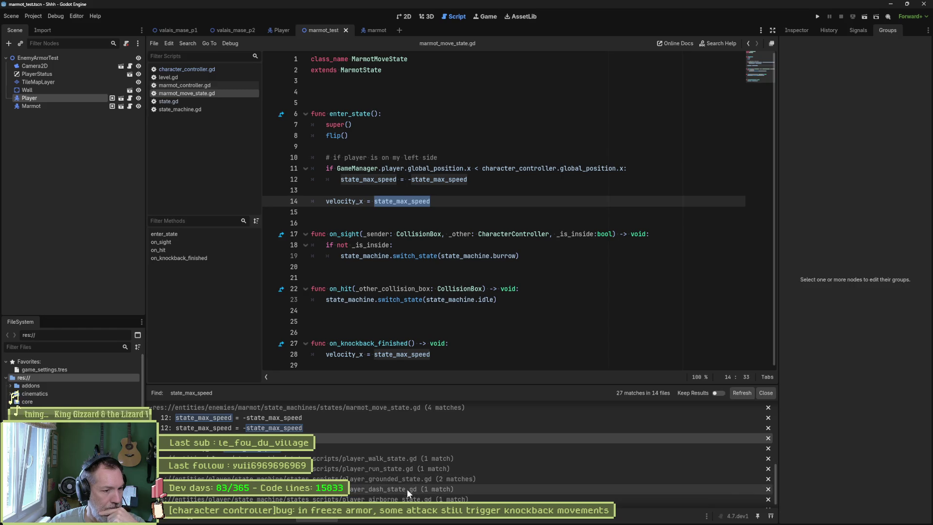
pyautogui.scroll(5, 409, 490)
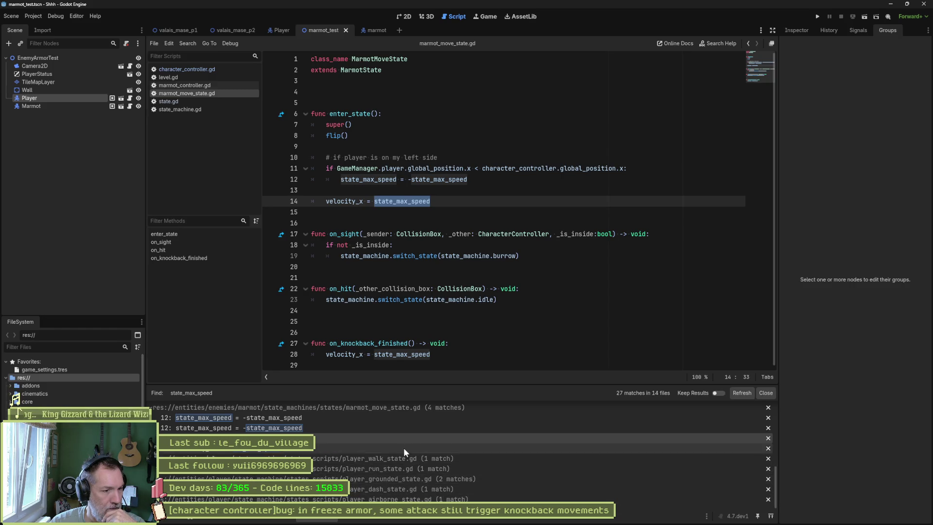
pyautogui.scroll(4, 405, 473)
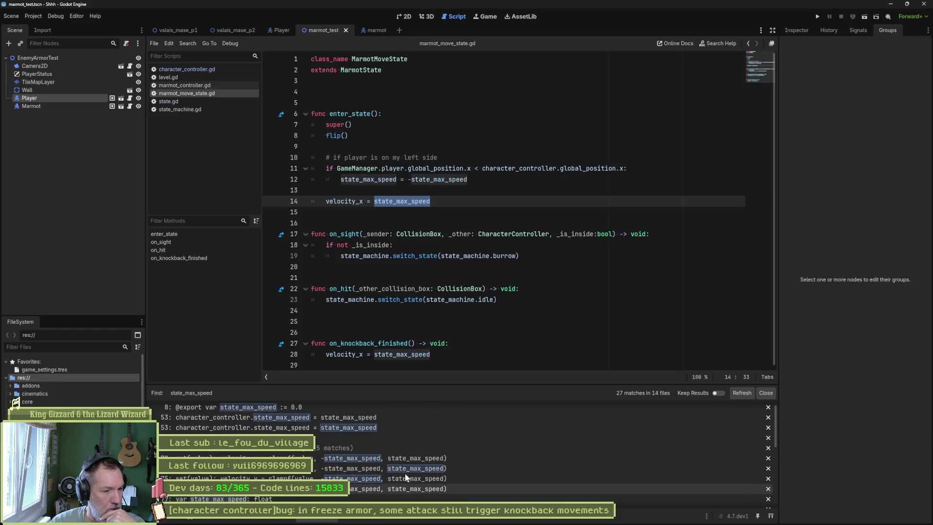
pyautogui.scroll(1, 404, 473)
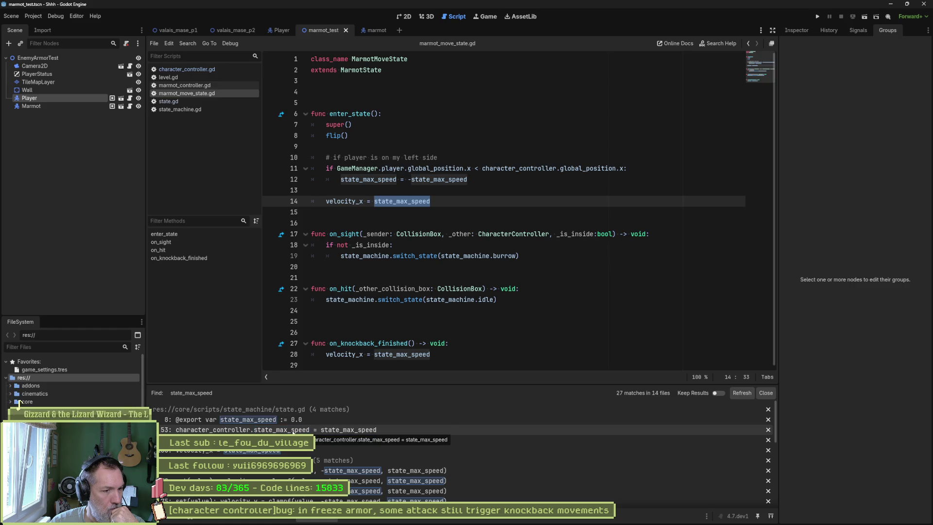
pyautogui.click(278, 451)
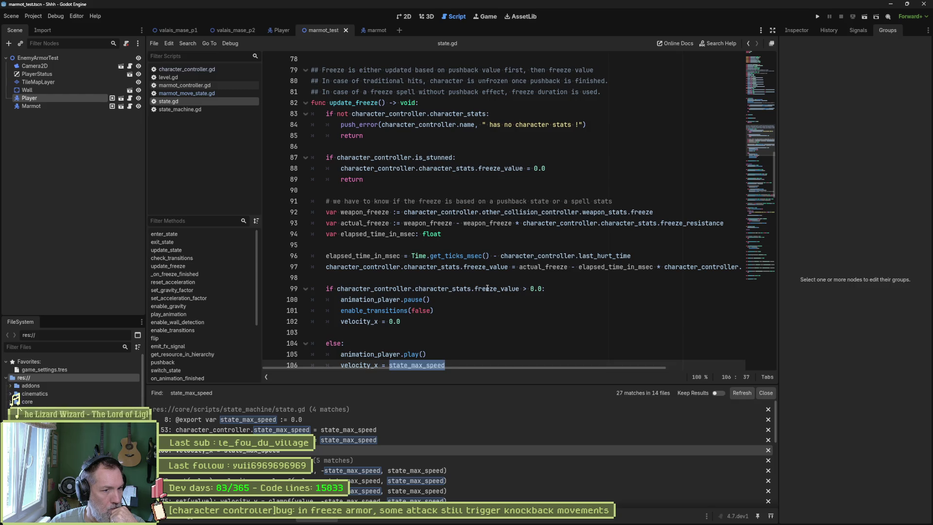
# - Comment out velocity_x = state_max_speed on line 14 of marmot_move_state.gd and launch the game
pyautogui.scroll(-1, 504, 310)
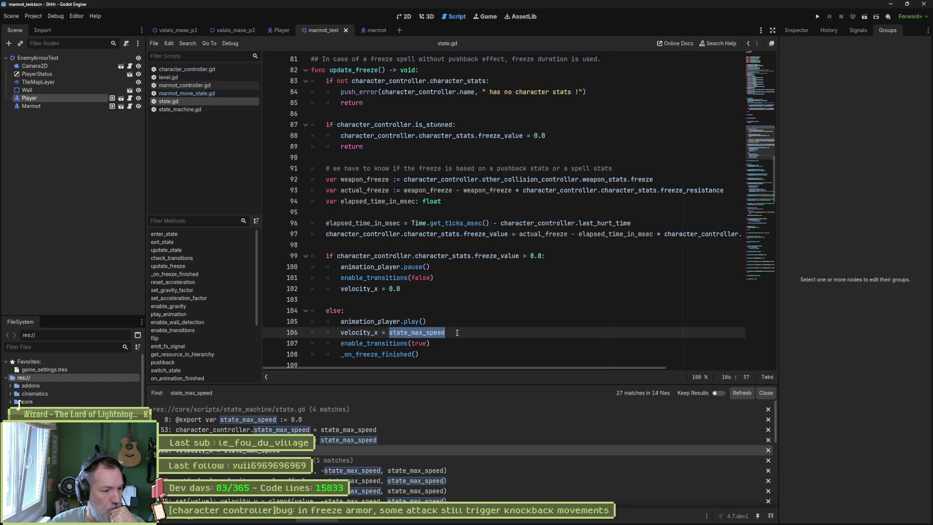
pyautogui.click(212, 93)
pyautogui.click(325, 199)
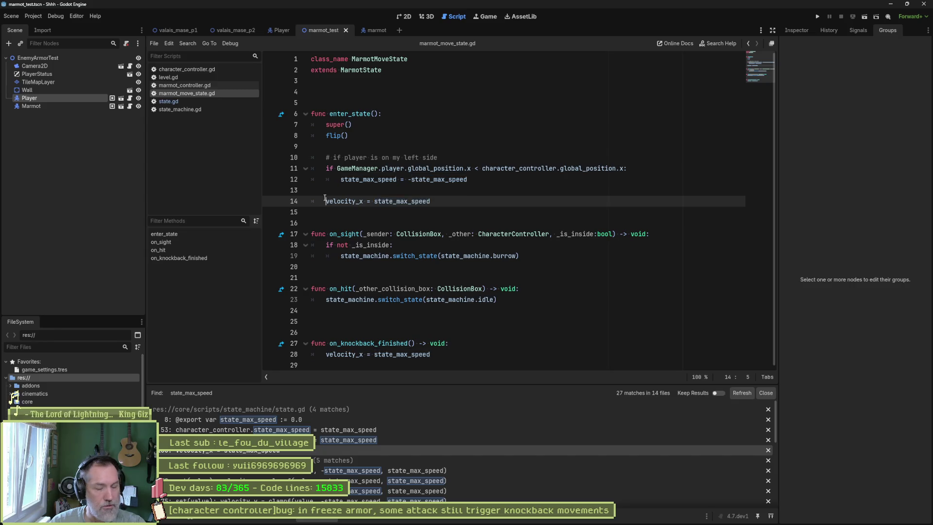
pyautogui.write('#')
pyautogui.press('F6')
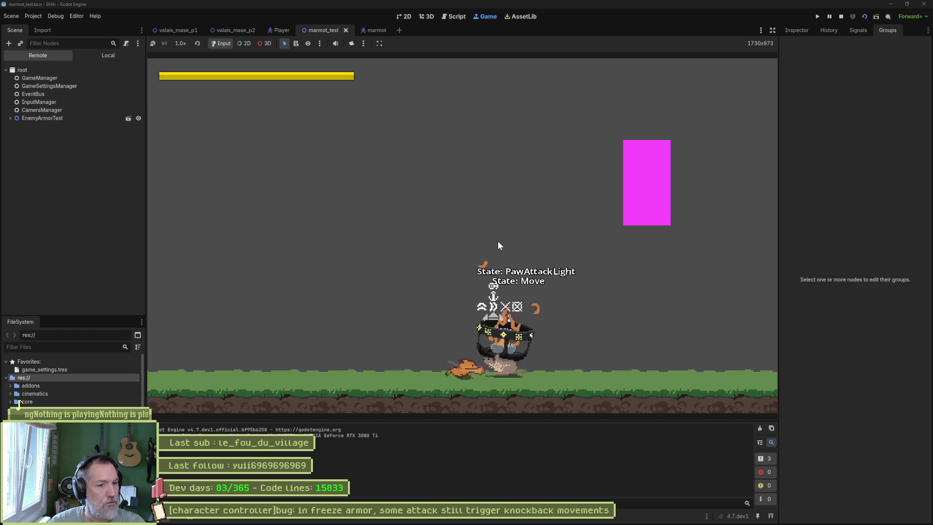
# - Move the player toward the marmot briefly, then stop the test run
pyautogui.press('Left')
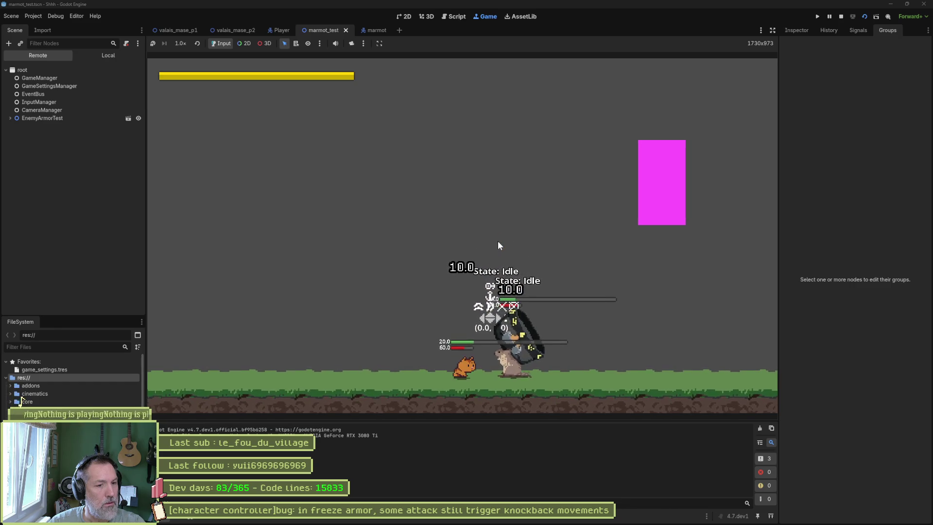
pyautogui.press('F8')
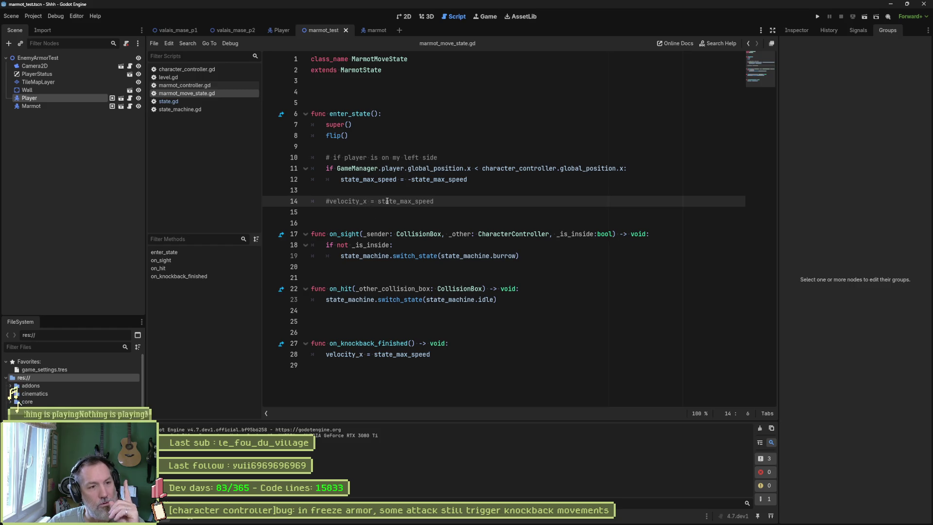
# - Uncomment line 14's velocity_x assignment, save marmot_move_state.gd, and select the word velocity_x
pyautogui.hotkey('ctrl', 'k')
pyautogui.hotkey('ctrl', 's')
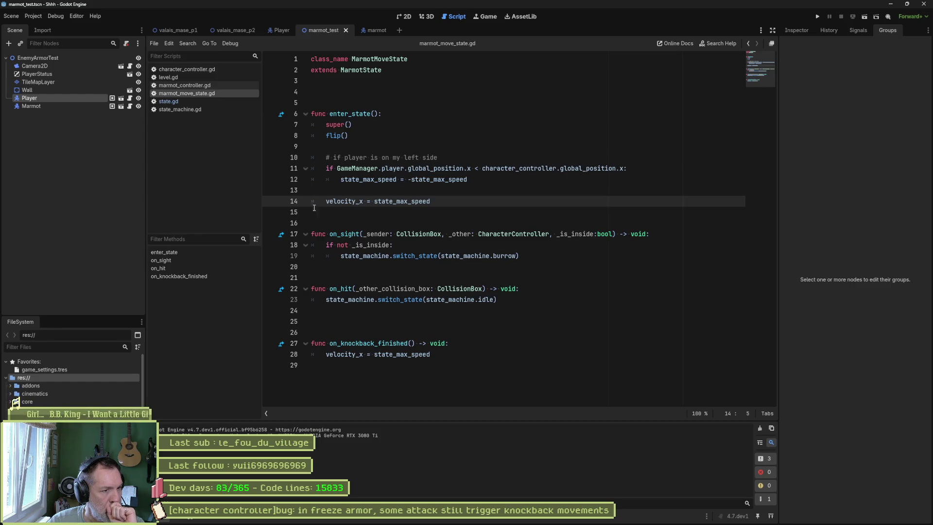
pyautogui.doubleClick(342, 201)
# - Search the whole project for velocity_x, open the state.gd line 106 result, and rerun the game
pyautogui.hotkey('ctrl', 'shift', 'f')
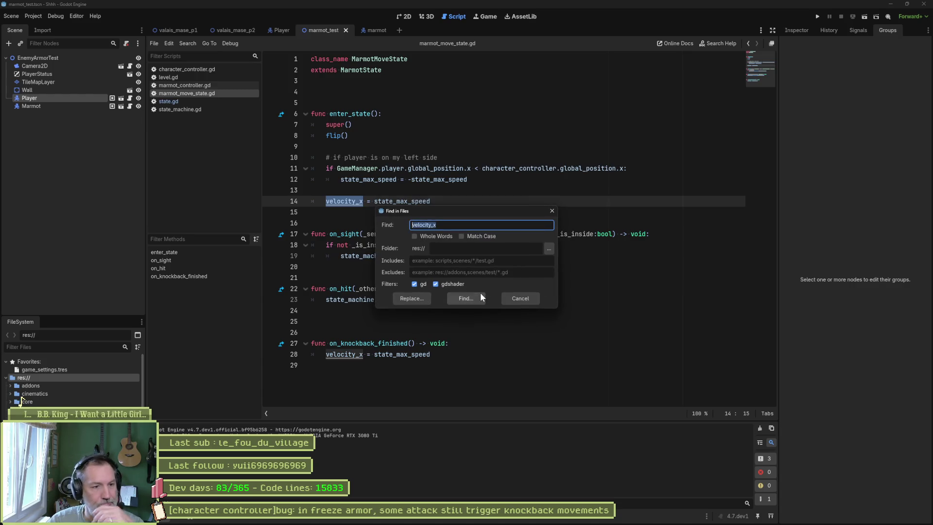
pyautogui.press('Return')
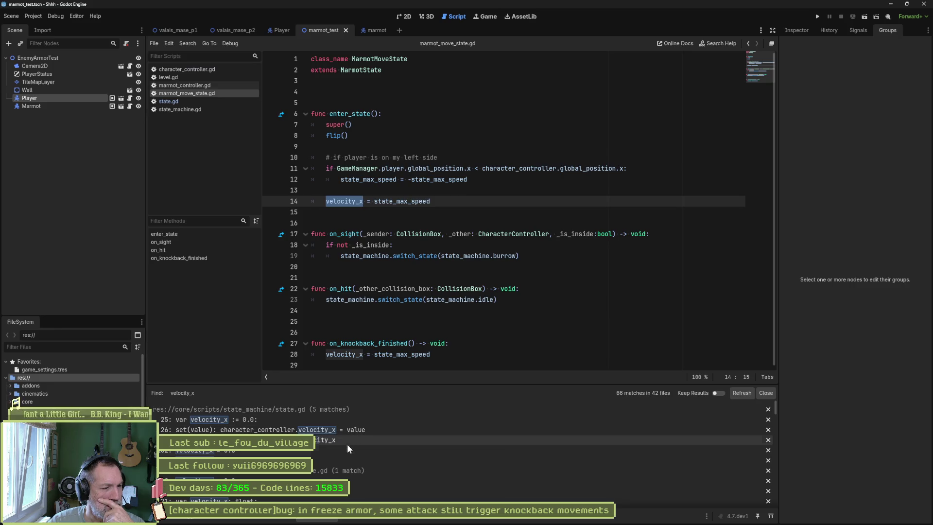
pyautogui.click(345, 459)
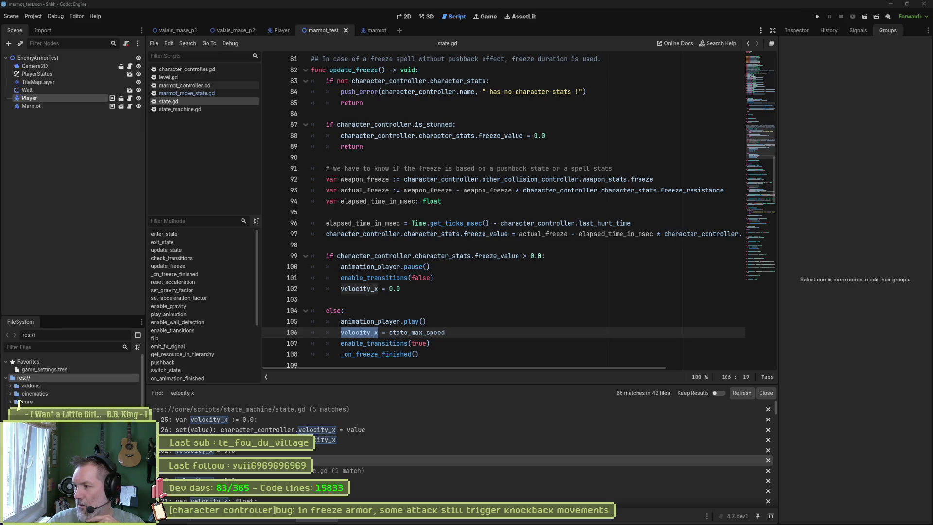
pyautogui.moveTo(522, 518)
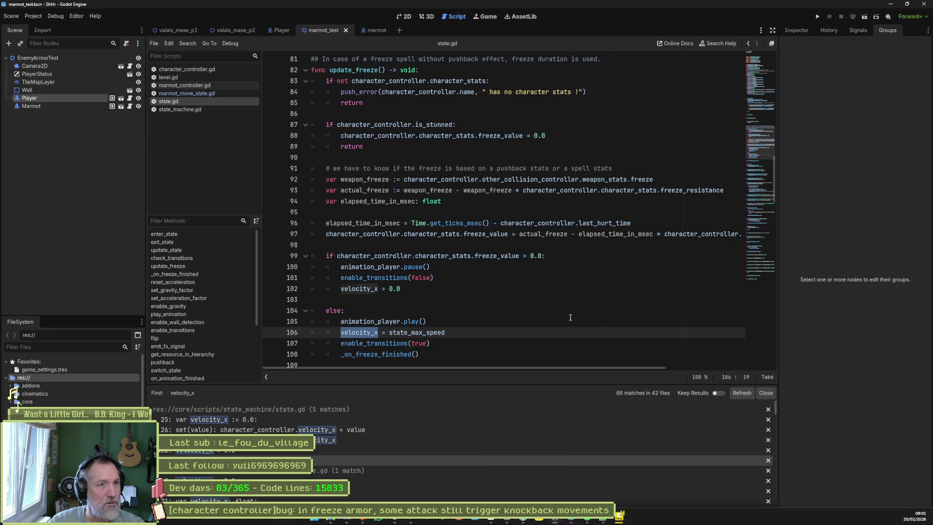
pyautogui.press('F6')
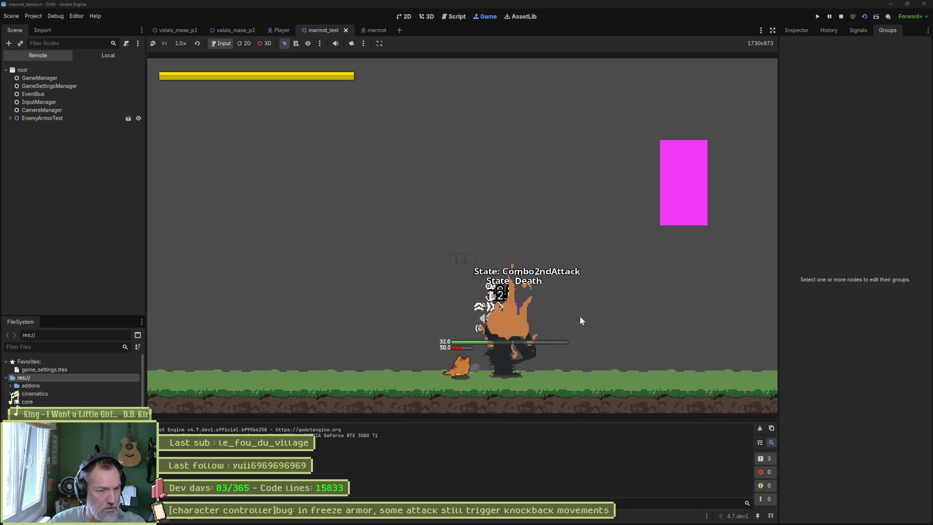
pyautogui.press('F8')
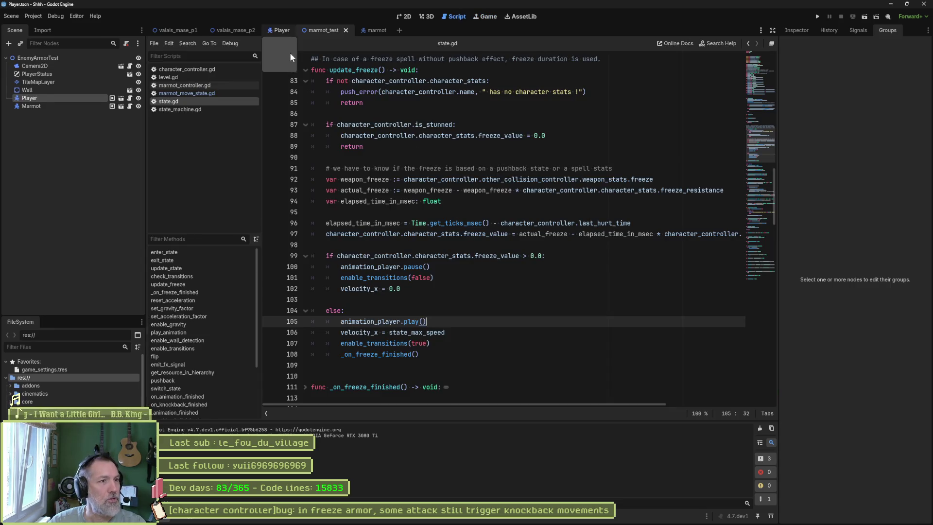
# - Shift the Player scene's Debuggers node to (24, -1), then return to the marmot_test tab
pyautogui.click(282, 30)
pyautogui.press('f')
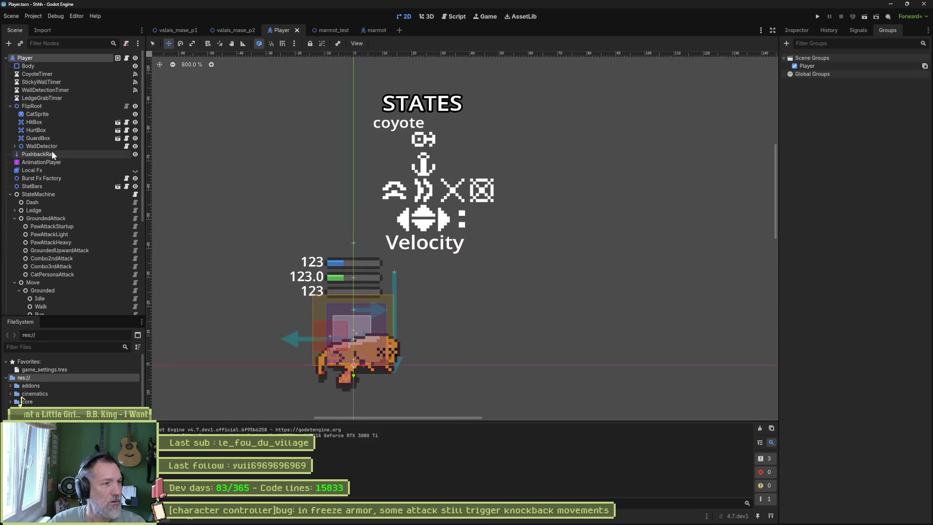
pyautogui.scroll(-5, 52, 154)
pyautogui.click(36, 307)
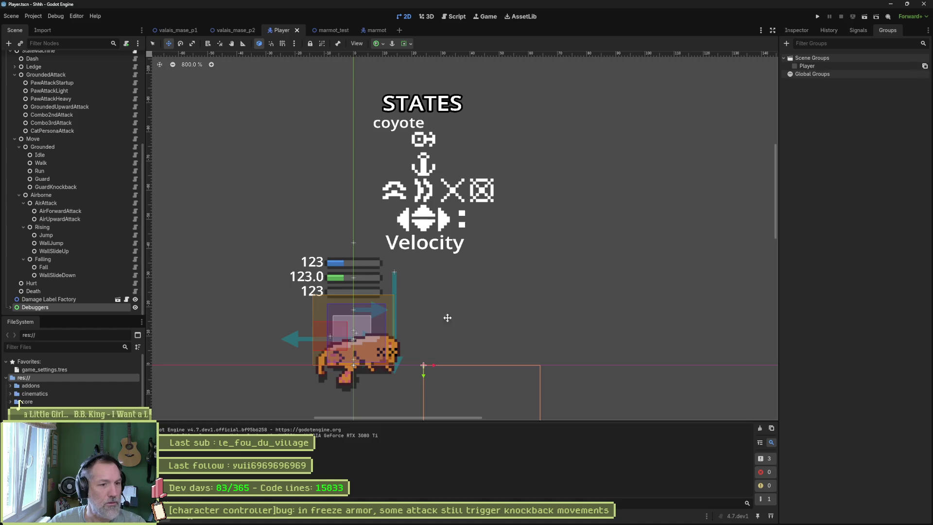
pyautogui.moveTo(422, 376)
pyautogui.mouseDown()
pyautogui.moveTo(390, 371)
pyautogui.moveTo(406, 365)
pyautogui.moveTo(363, 366)
pyautogui.mouseUp()
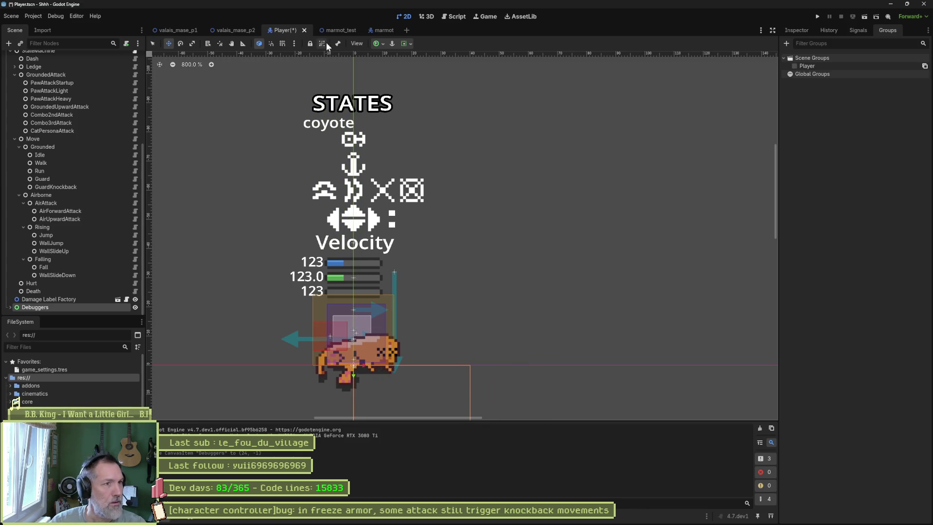
pyautogui.click(340, 30)
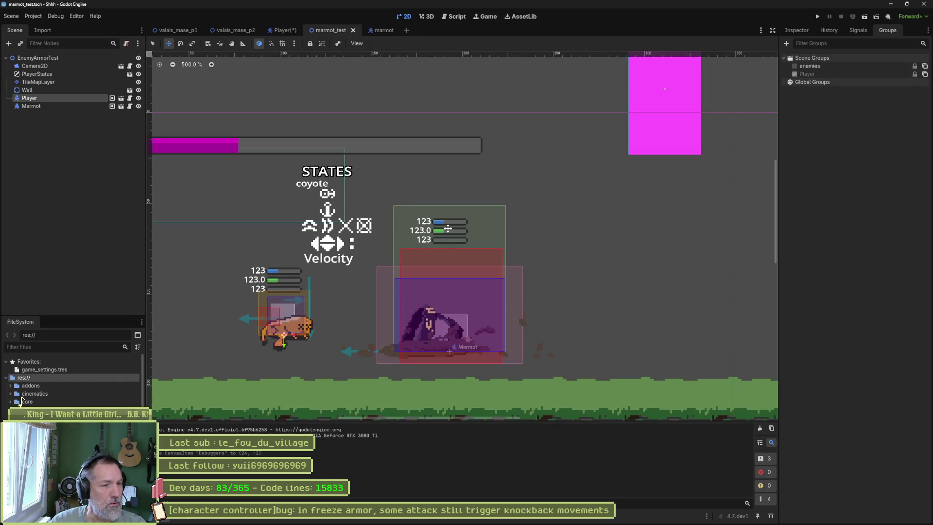
# - Save the Player scene, then run marmot_test, attack the marmot with a combo, and stop
pyautogui.click(283, 30)
pyautogui.hotkey('ctrl', 's')
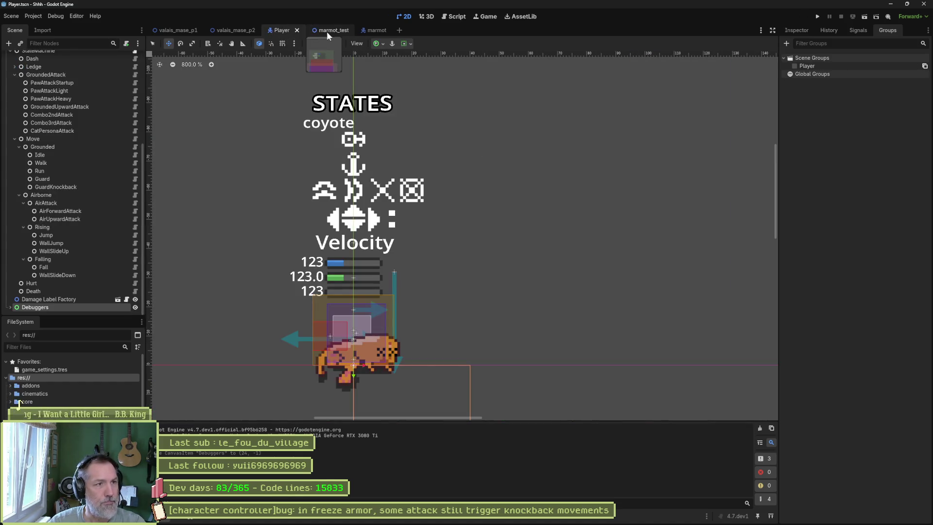
pyautogui.click(326, 30)
pyautogui.press('F6')
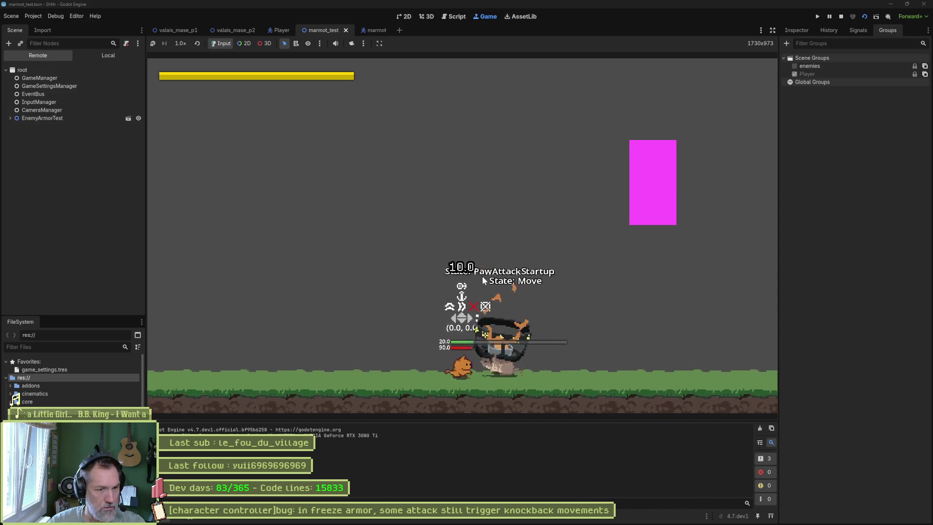
pyautogui.press('j')
pyautogui.press('j')
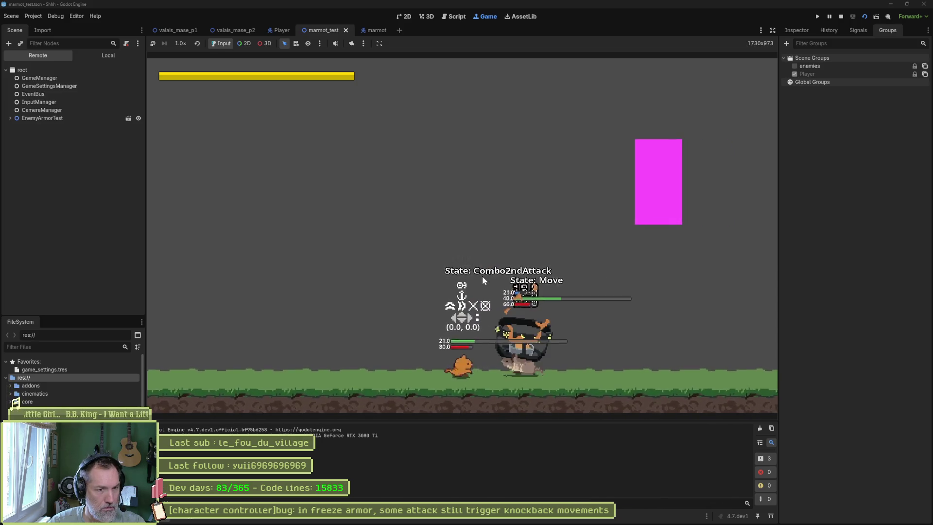
pyautogui.press('F8')
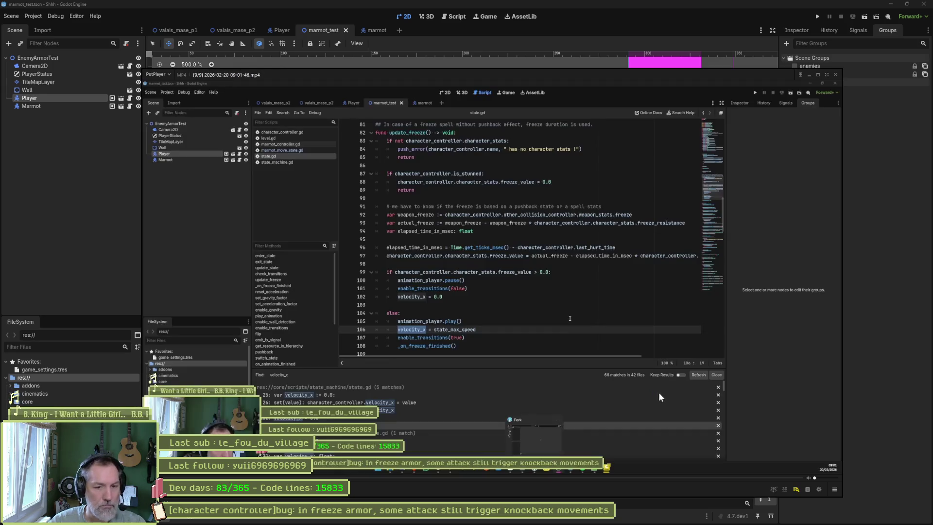
# - Seek the PotPlayer replay to the marmot test run, go fullscreen, step one frame, then minimize it
pyautogui.click(733, 478)
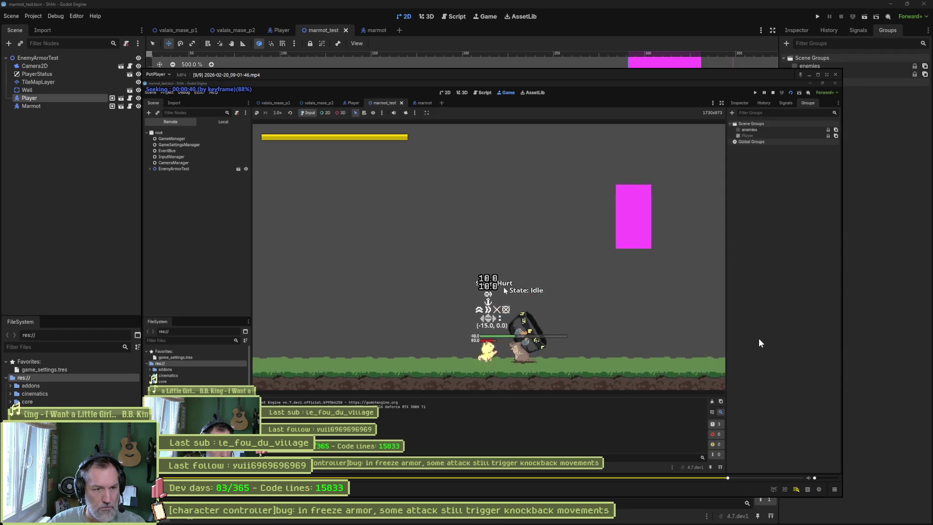
pyautogui.click(733, 339)
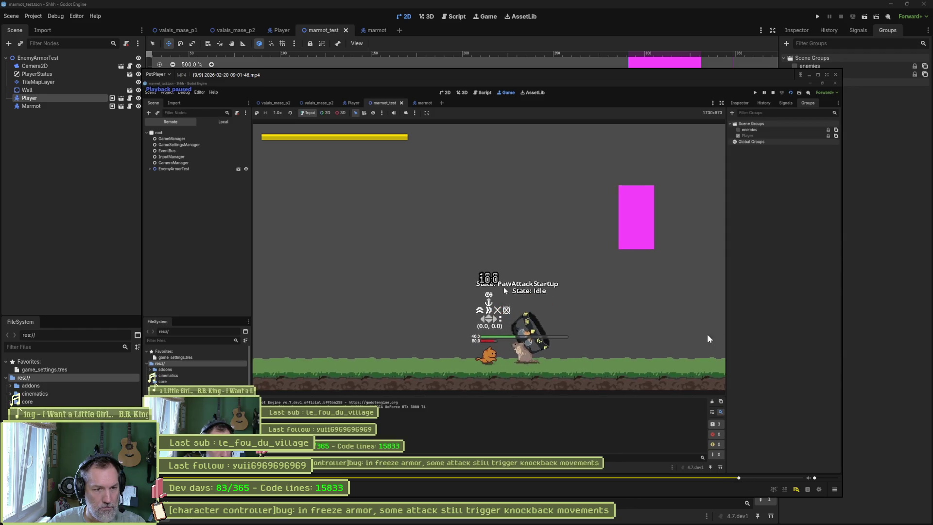
pyautogui.click(817, 75)
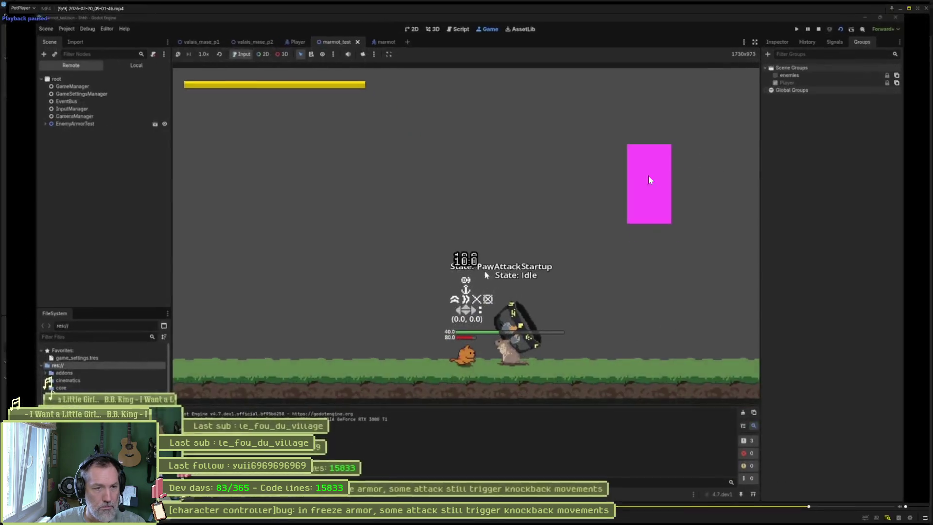
pyautogui.click(511, 201)
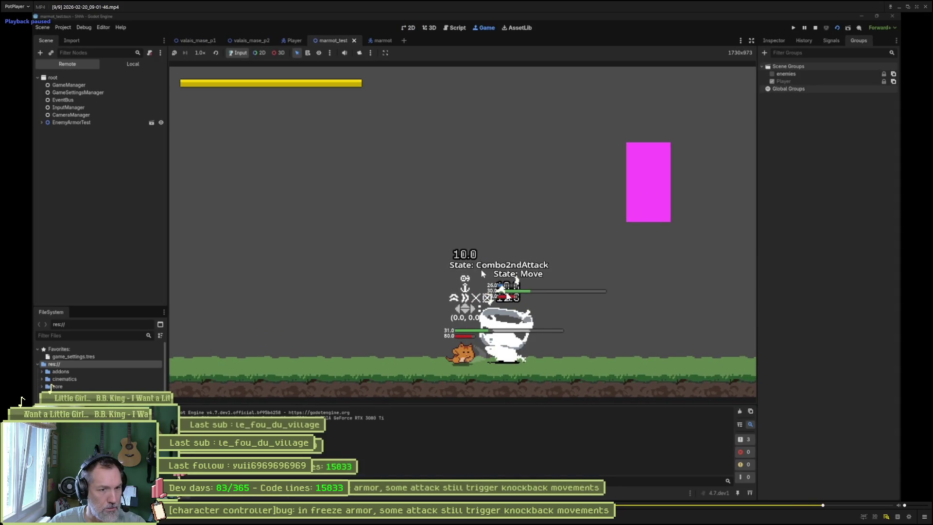
pyautogui.press('f')
pyautogui.press('f')
pyautogui.press('f')
pyautogui.press('f')
pyautogui.press('f')
pyautogui.press('f')
pyautogui.press('f')
pyautogui.press('f')
pyautogui.press('f')
pyautogui.press('f')
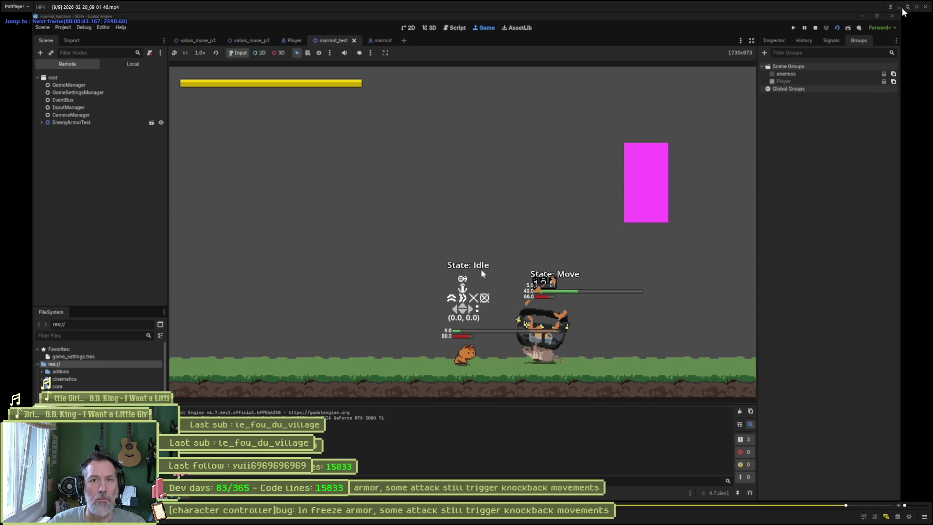
pyautogui.click(899, 7)
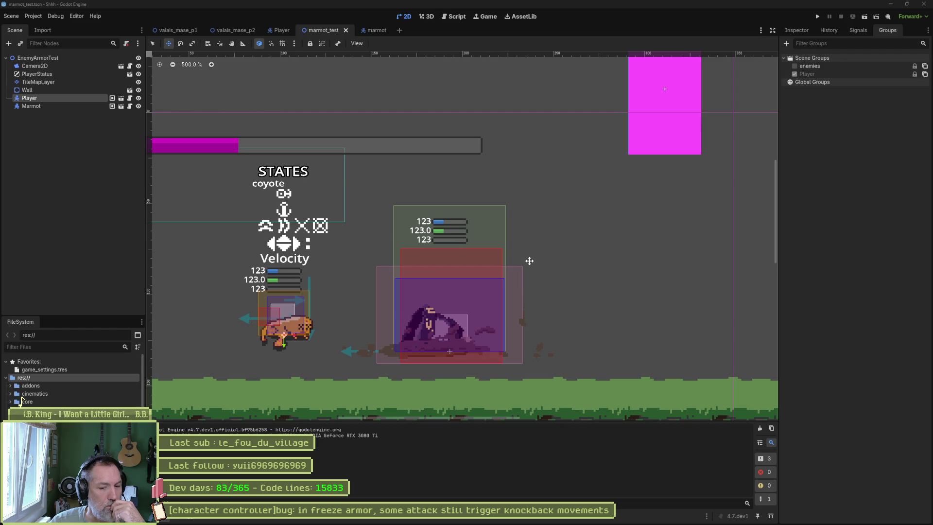
pyautogui.moveTo(539, 524)
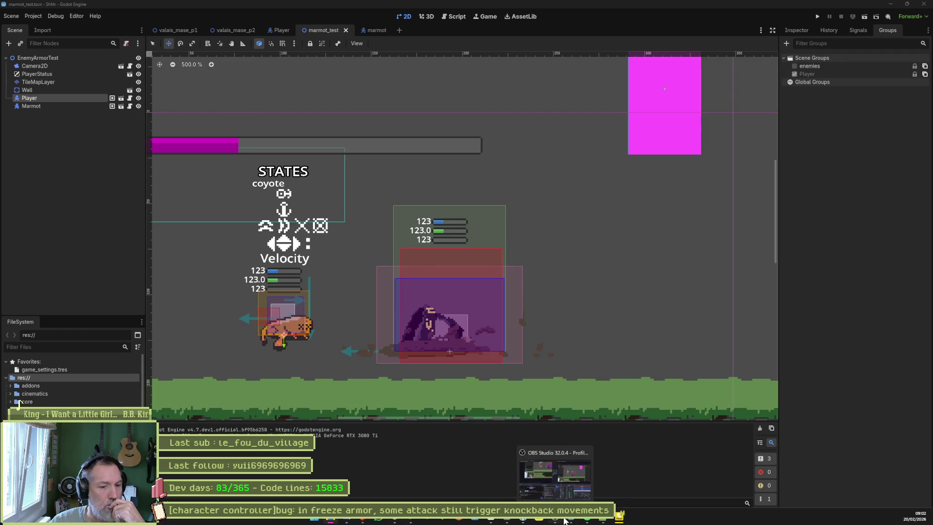
# - Open state.gd at update_freeze and select the frozen branch on lines 99–102
pyautogui.click(452, 17)
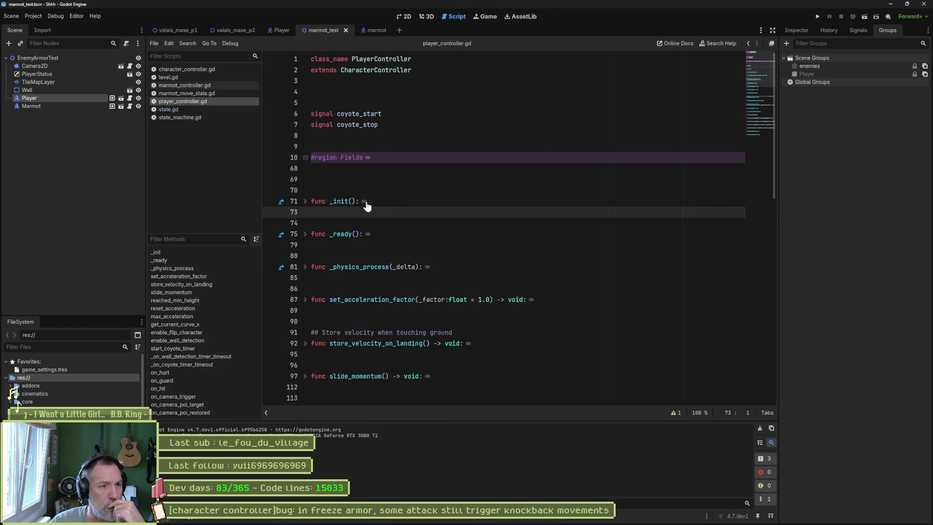
pyautogui.click(175, 110)
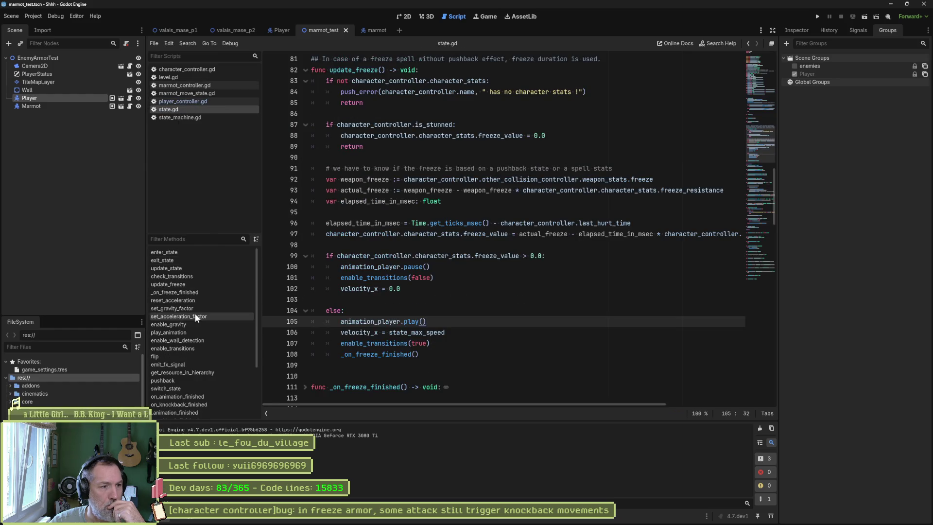
pyautogui.click(190, 283)
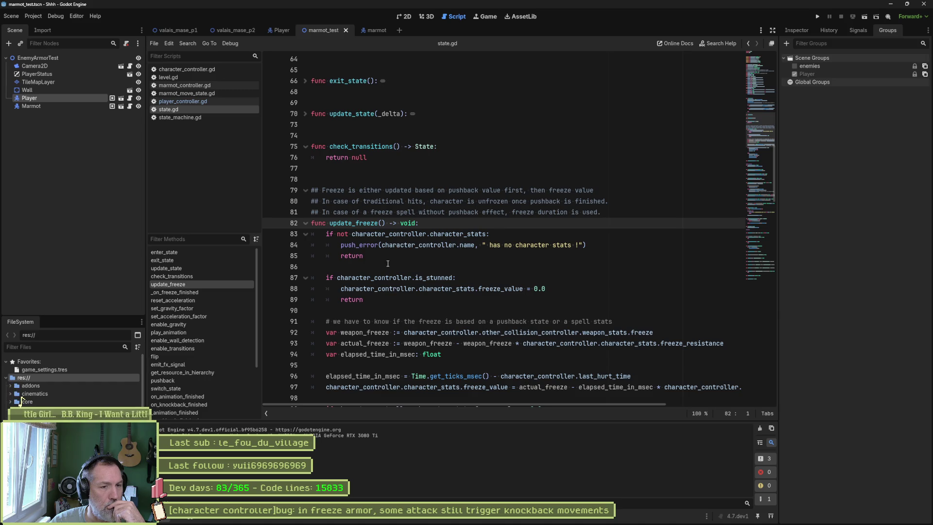
pyautogui.scroll(-5, 387, 264)
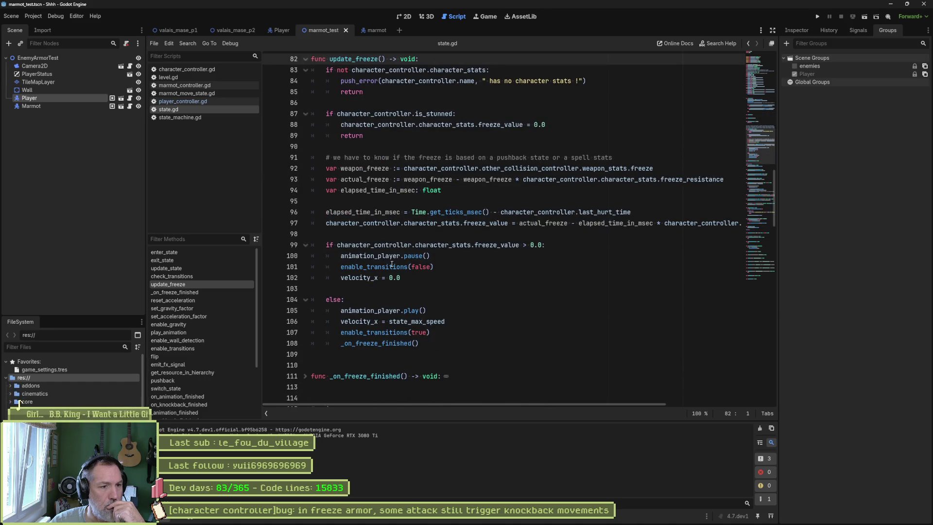
pyautogui.moveTo(426, 245); pyautogui.dragTo(421, 278)
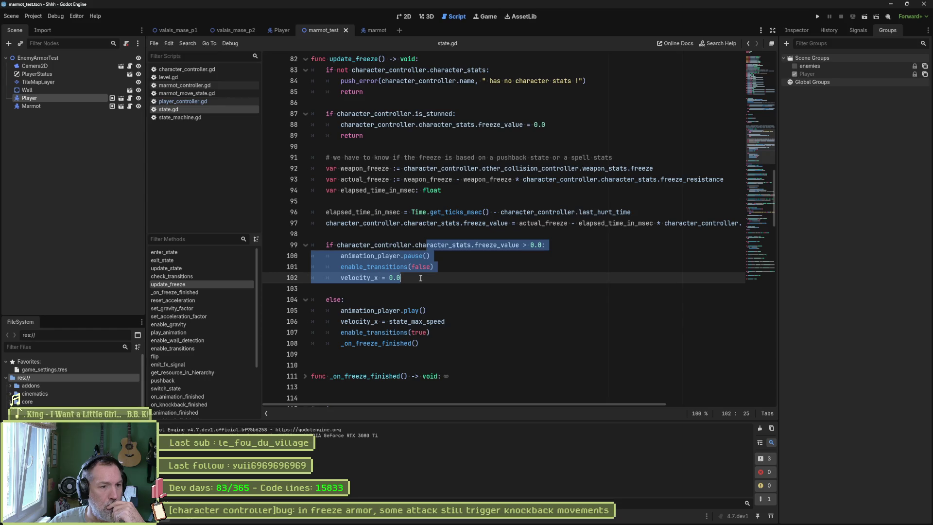
# - Bring the PotPlayer replay of the marmot fight back up from the taskbar
pyautogui.moveTo(659, 522)
pyautogui.moveTo(619, 518)
pyautogui.click(700, 464)
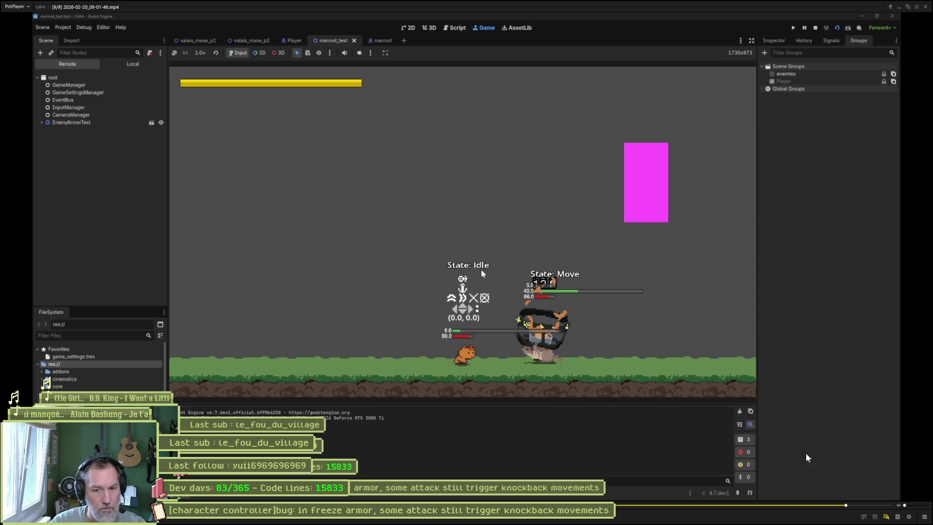
# - Rewind the replay to about 0:42, step frames through the combo attacks, then minimize PotPlayer
pyautogui.press('Left')
pyautogui.press('f')
pyautogui.press('f')
pyautogui.press('f')
pyautogui.press('f')
pyautogui.press('f')
pyautogui.press('f')
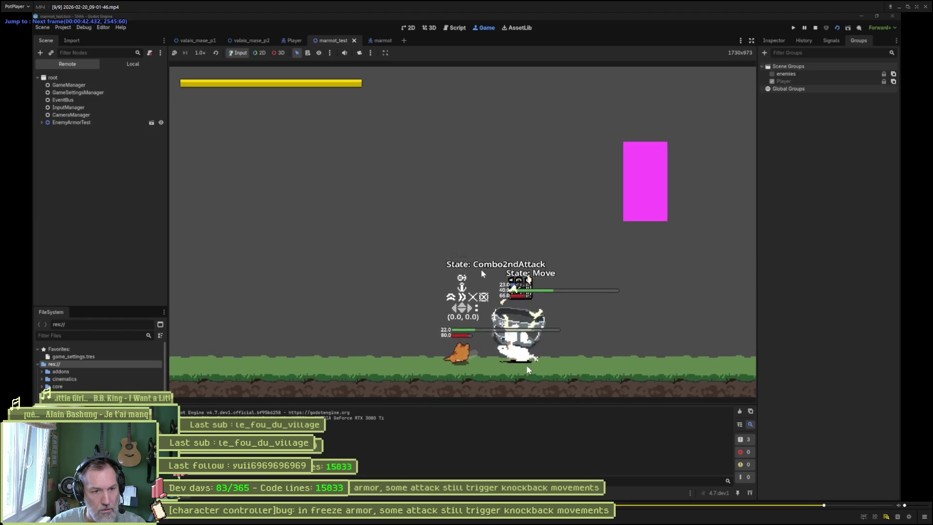
pyautogui.press('f')
pyautogui.press('f')
pyautogui.press('f')
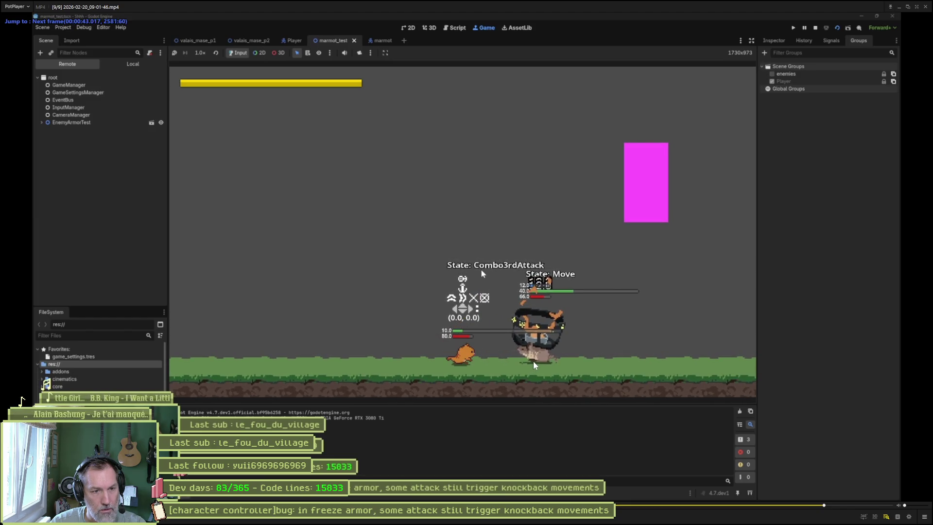
pyautogui.press('f')
pyautogui.press('f')
pyautogui.press('f')
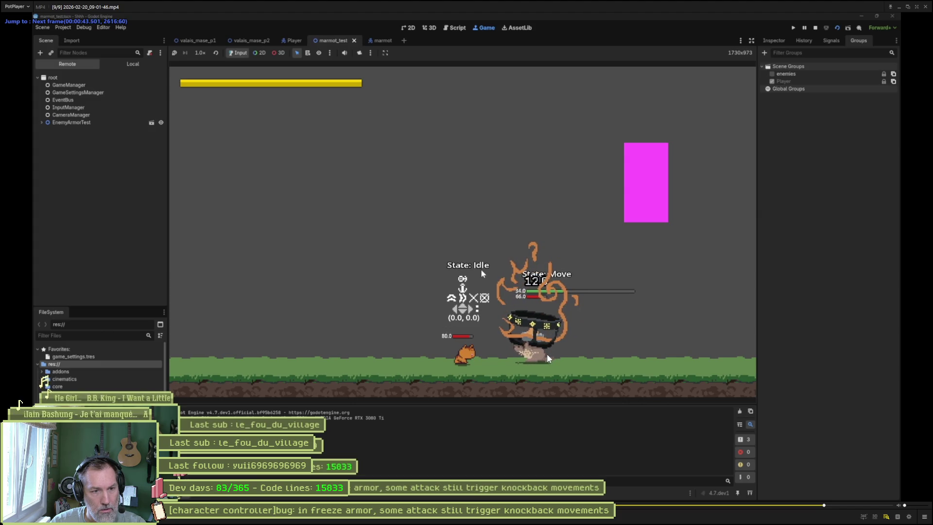
pyautogui.click(899, 7)
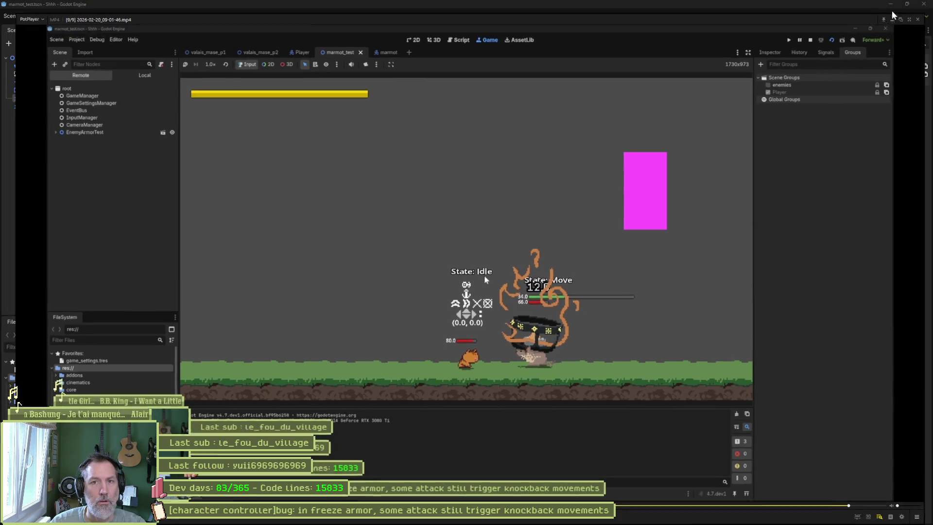
# - Select the else branch of update_freeze, lines 103–108
pyautogui.click(437, 310)
pyautogui.click(461, 343)
pyautogui.moveTo(460, 343); pyautogui.dragTo(460, 288)
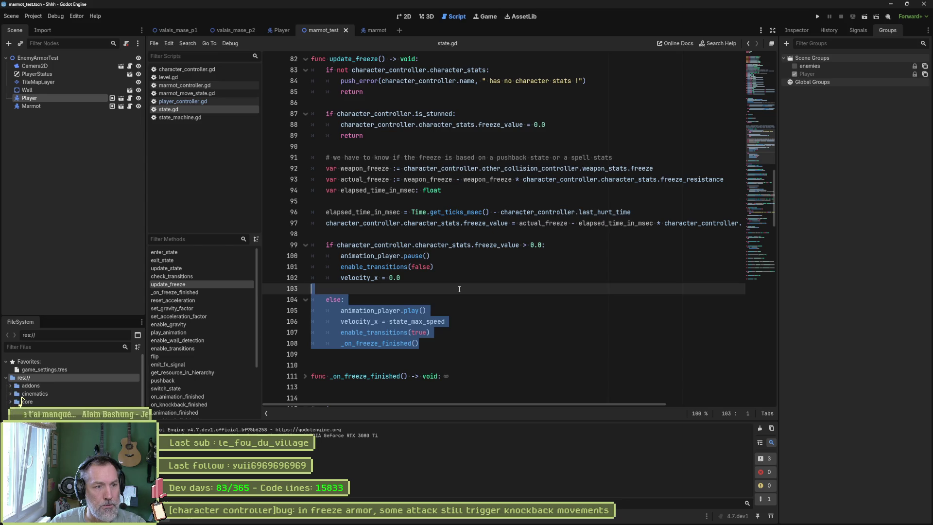
# - Add print("asdfasdf") after line 102 in the frozen branch and save state.gd
pyautogui.click(454, 280)
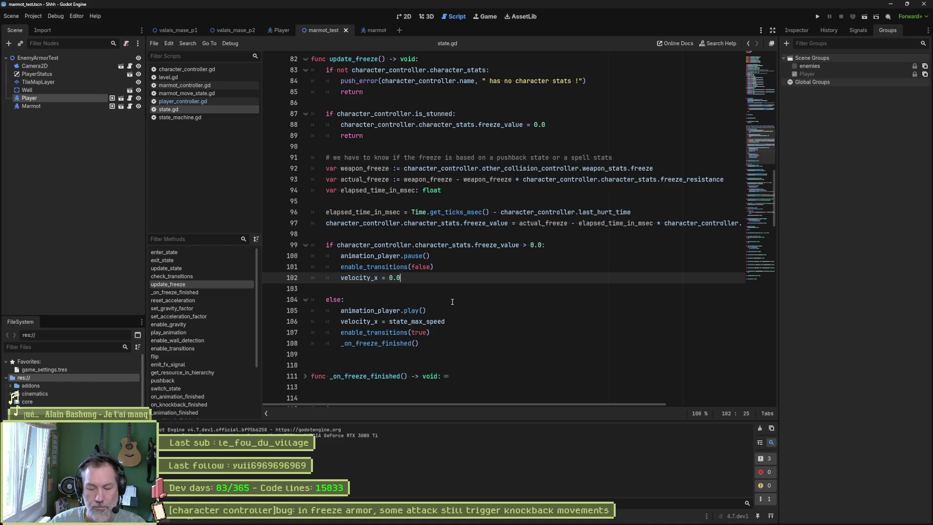
pyautogui.press('Return')
pyautogui.write('print()')
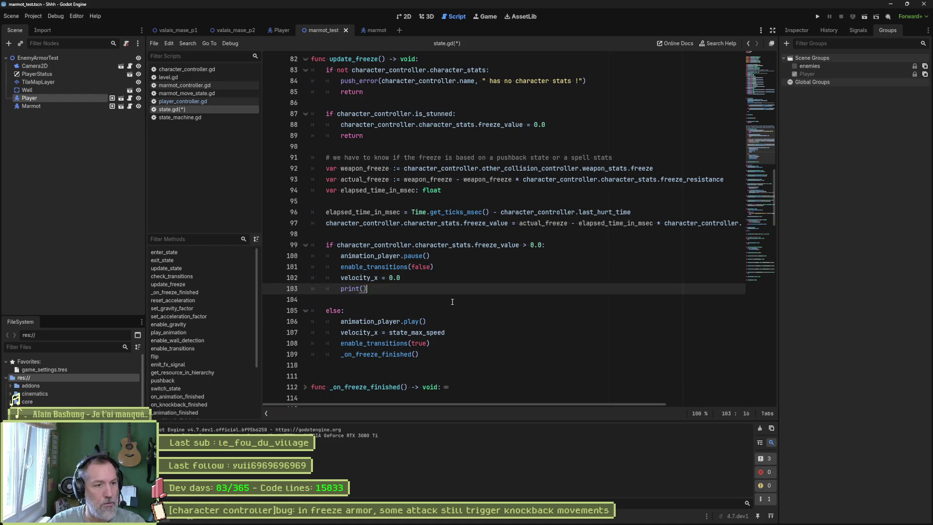
pyautogui.write('asdfasdf')
pyautogui.hotkey('ctrl', 's')
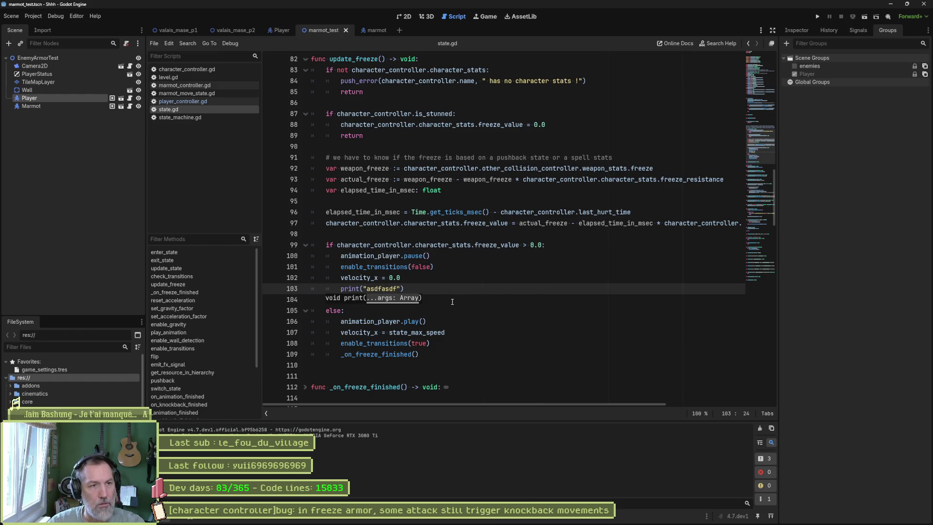
# - Run marmot_test, walk the player right and hit the marmot with two combo attacks
pyautogui.press('F6')
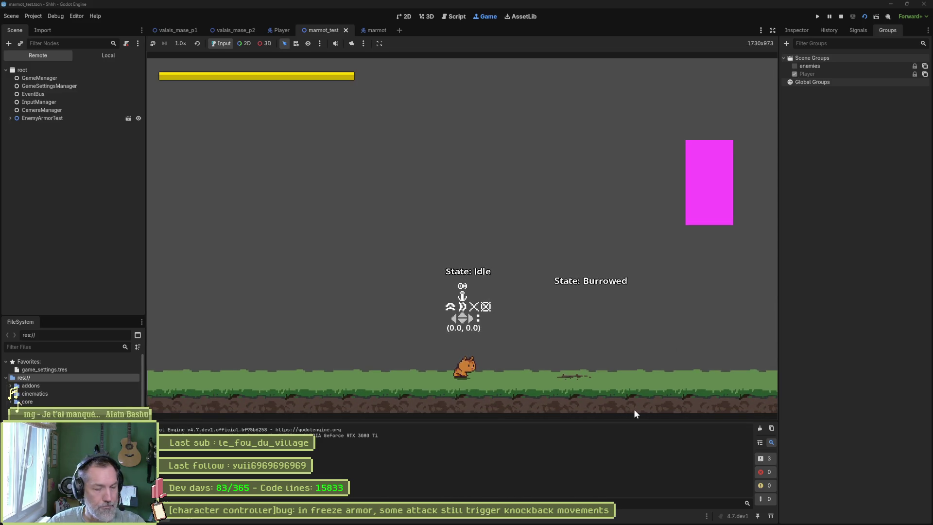
pyautogui.press('Right')
pyautogui.press('x')
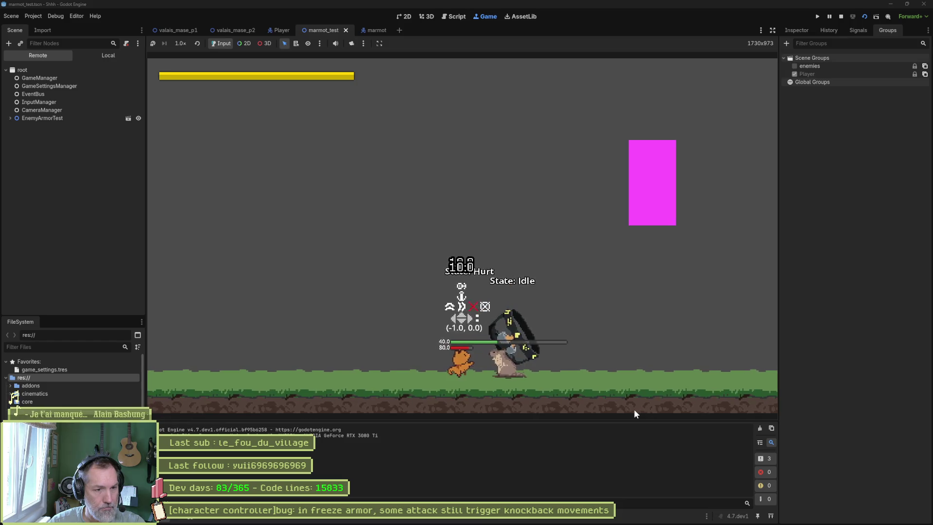
pyautogui.press('x')
pyautogui.press('x')
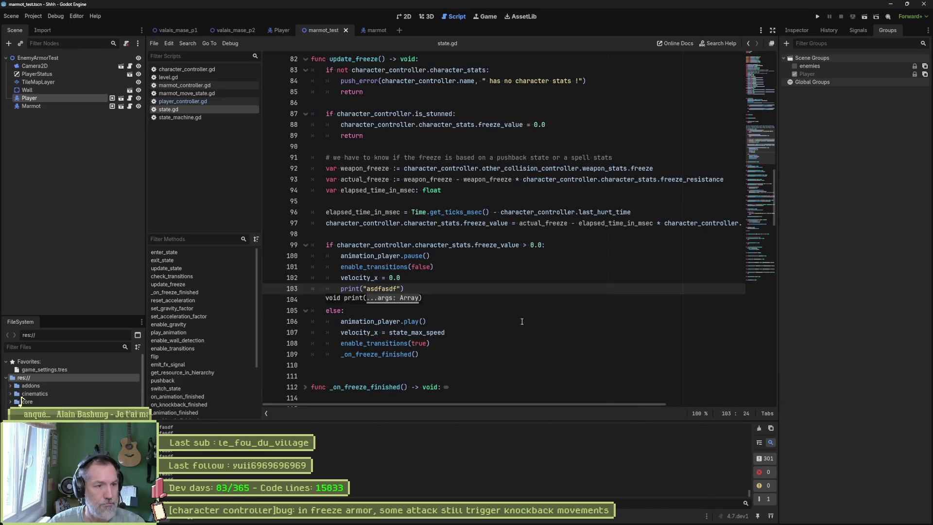
# - Move the debug print under velocity_x = state_max_speed and change its message to noooooooooooooooon
pyautogui.moveTo(466, 291); pyautogui.dragTo(452, 276)
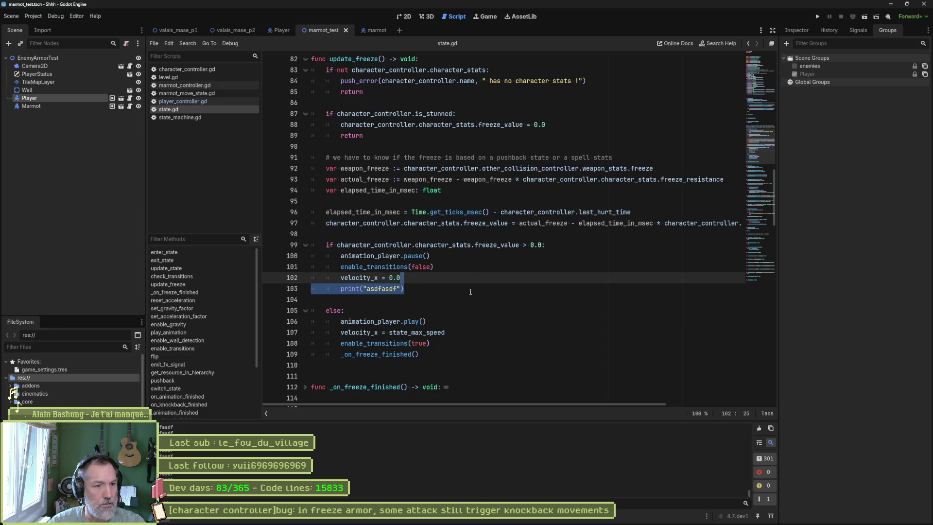
pyautogui.hotkey('ctrl', 'x')
pyautogui.click(454, 321)
pyautogui.hotkey('ctrl', 'v')
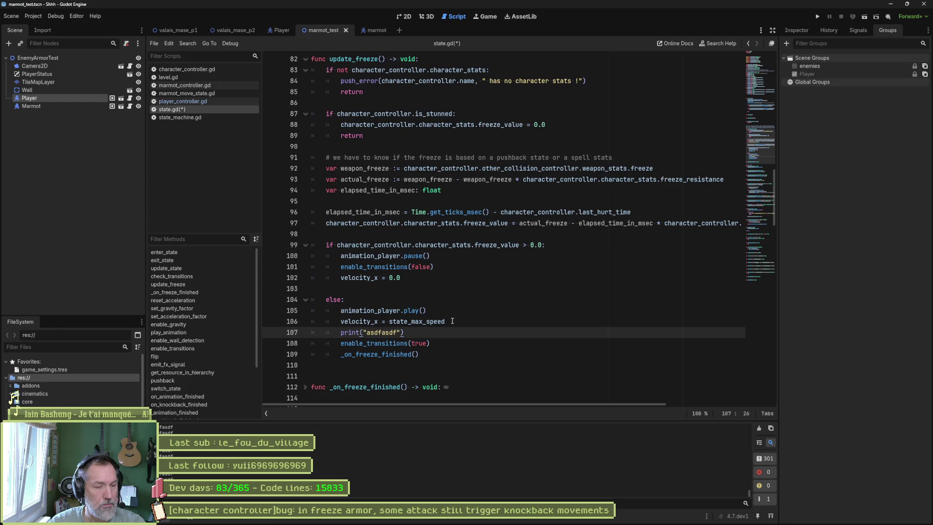
pyautogui.doubleClick(385, 332)
pyautogui.write('noooooooooooooooon')
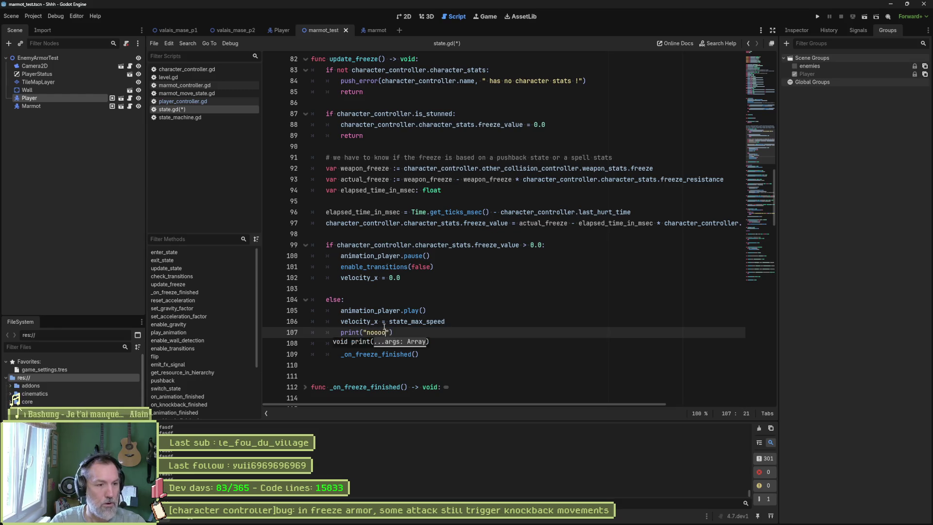
# - Rerun marmot_test, paw-attack the marmot three times, then return to the script editor
pyautogui.press('F6')
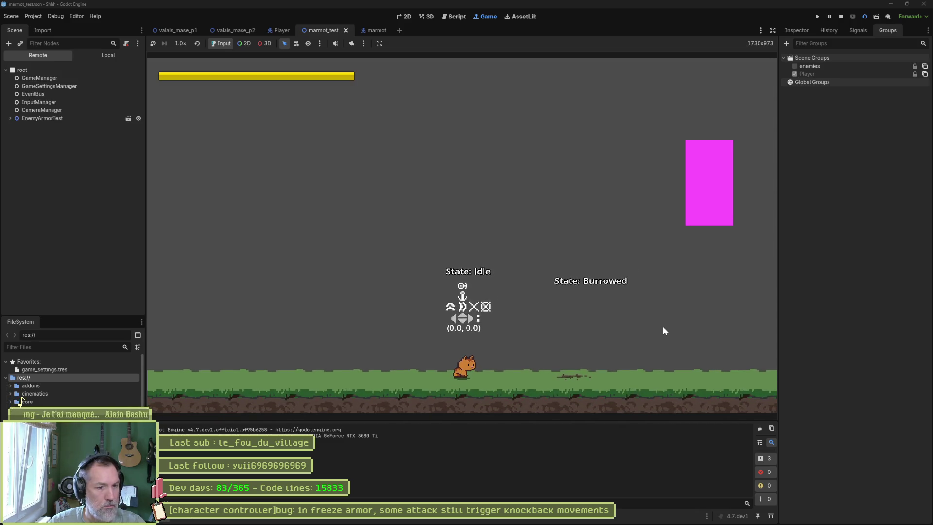
pyautogui.press('x')
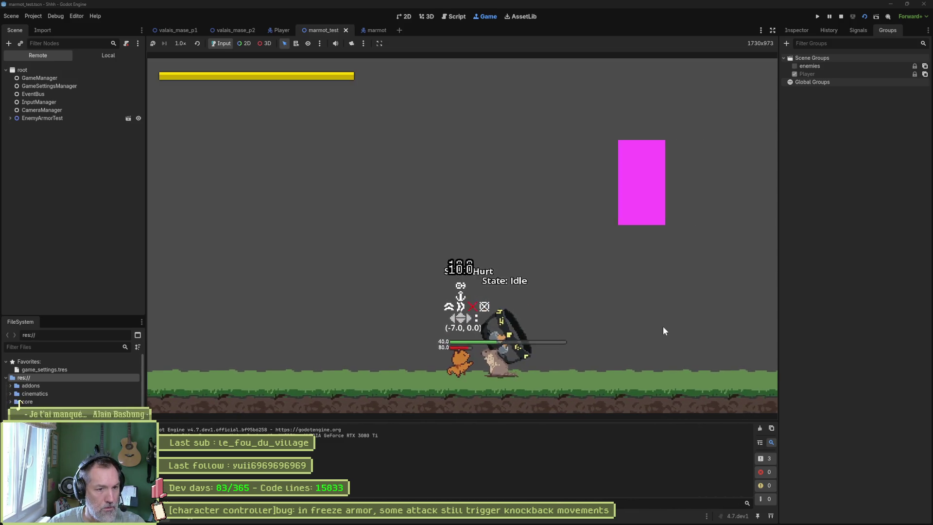
pyautogui.press('x')
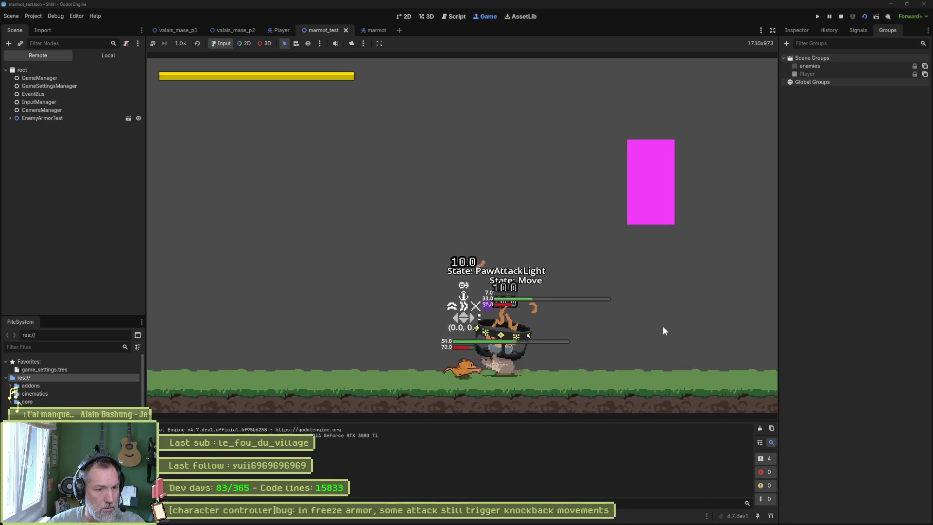
pyautogui.press('x')
pyautogui.press('x')
pyautogui.press('x')
pyautogui.press('x')
pyautogui.press('x')
pyautogui.press('x')
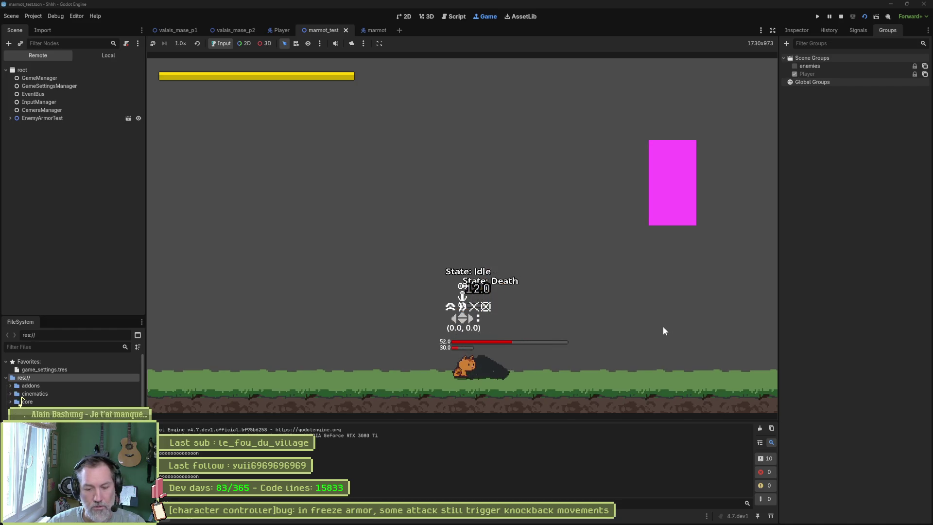
pyautogui.hotkey('ctrl', 'F3')
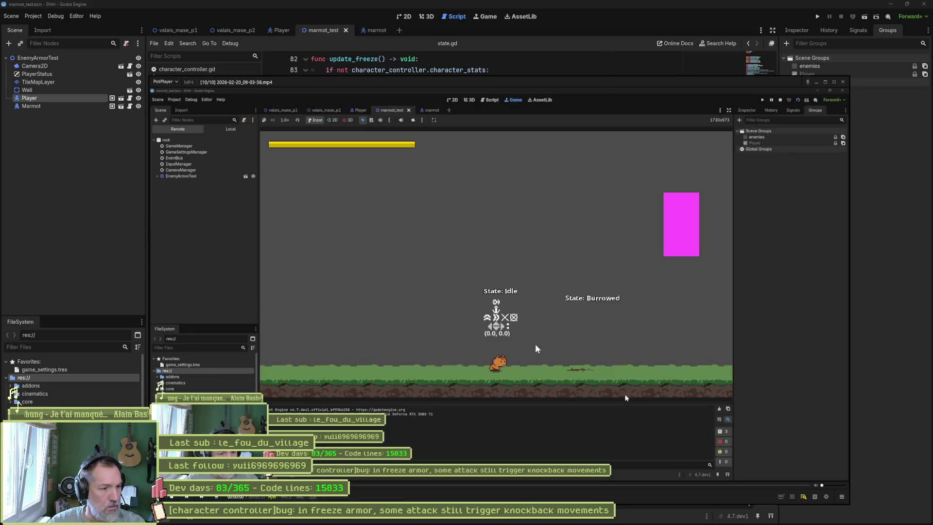
# - Rewind the replay to about 23 s, pause, and step from PawAttackLight to the marmot entering Move
pyautogui.click(669, 485)
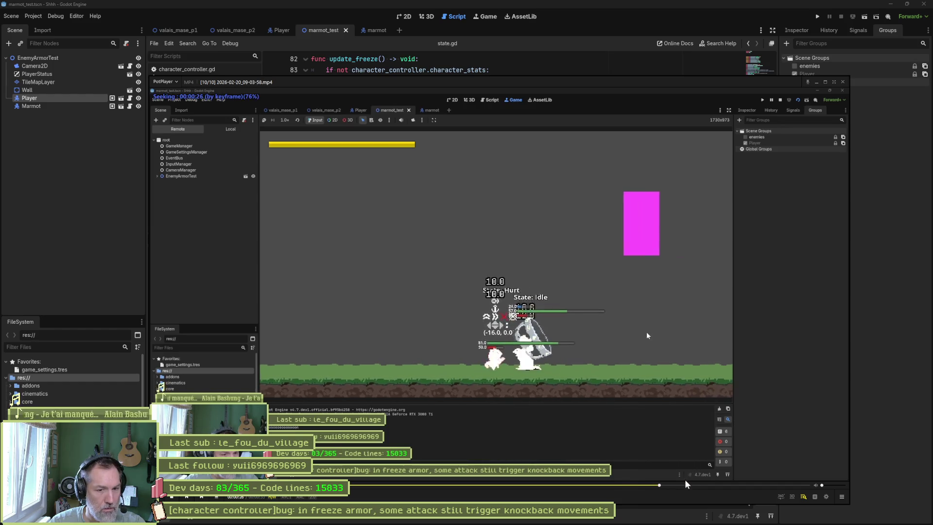
pyautogui.click(603, 485)
pyautogui.press('space')
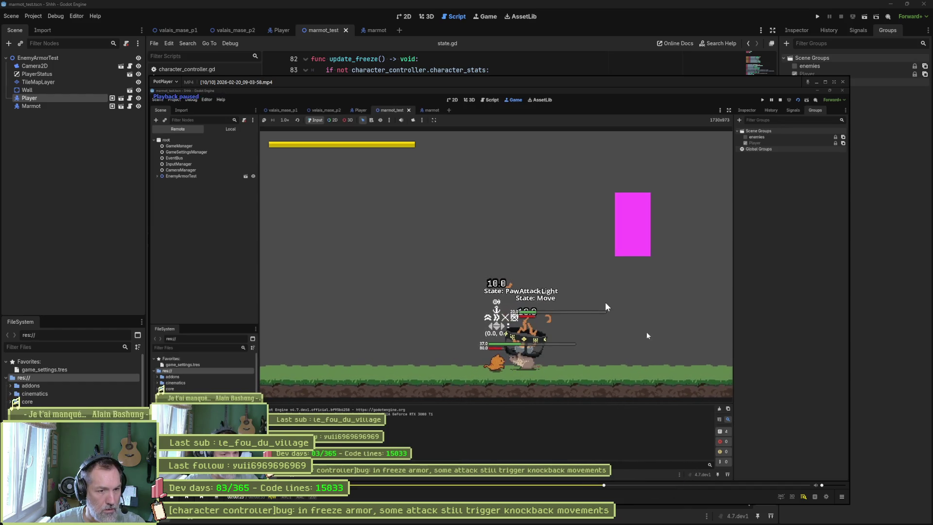
pyautogui.press('d')
pyautogui.press('d')
pyautogui.press('d')
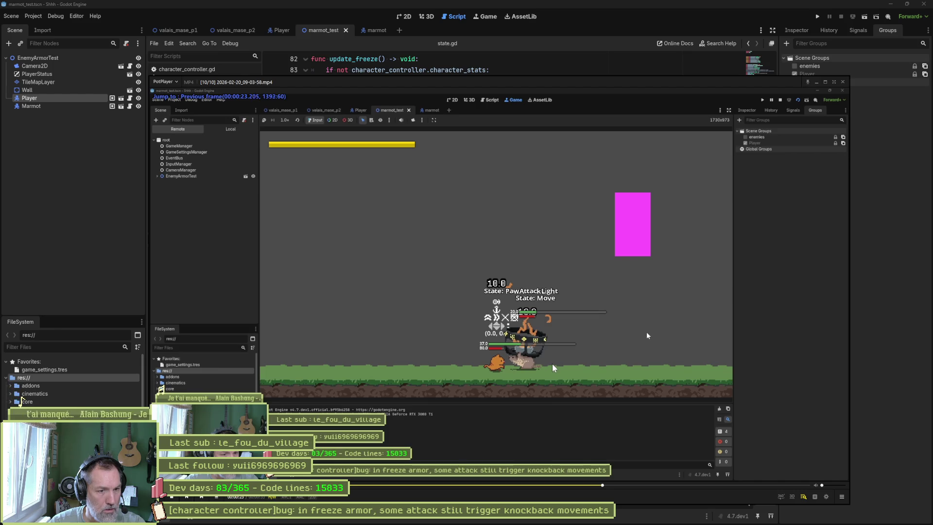
pyautogui.press('d')
pyautogui.press('d')
pyautogui.press('d')
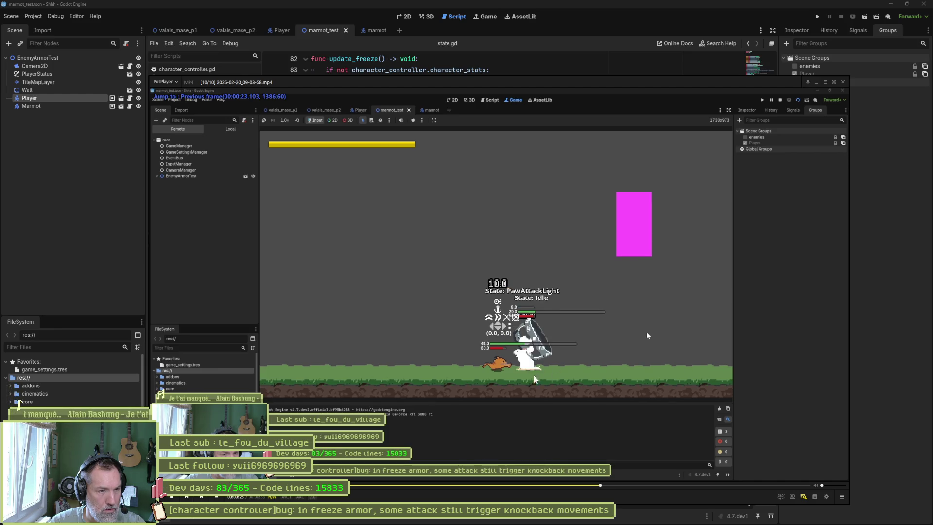
pyautogui.press('d')
pyautogui.press('d')
pyautogui.press('d')
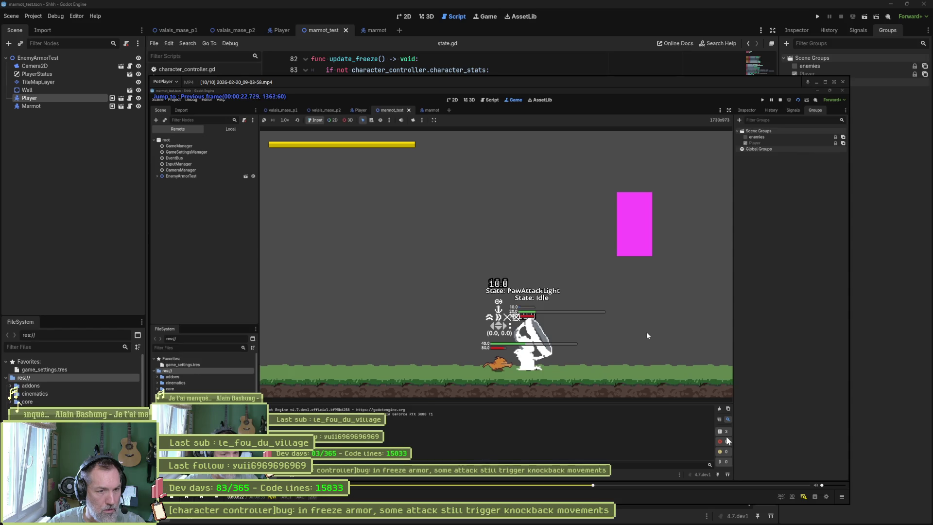
pyautogui.press('f')
pyautogui.press('f')
pyautogui.press('f')
pyautogui.press('f')
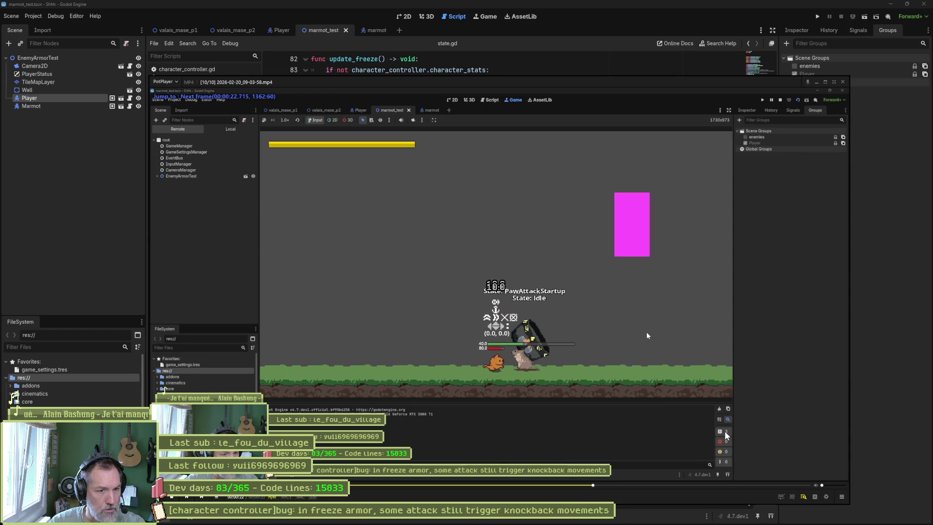
pyautogui.press('f')
pyautogui.press('f')
pyautogui.press('f')
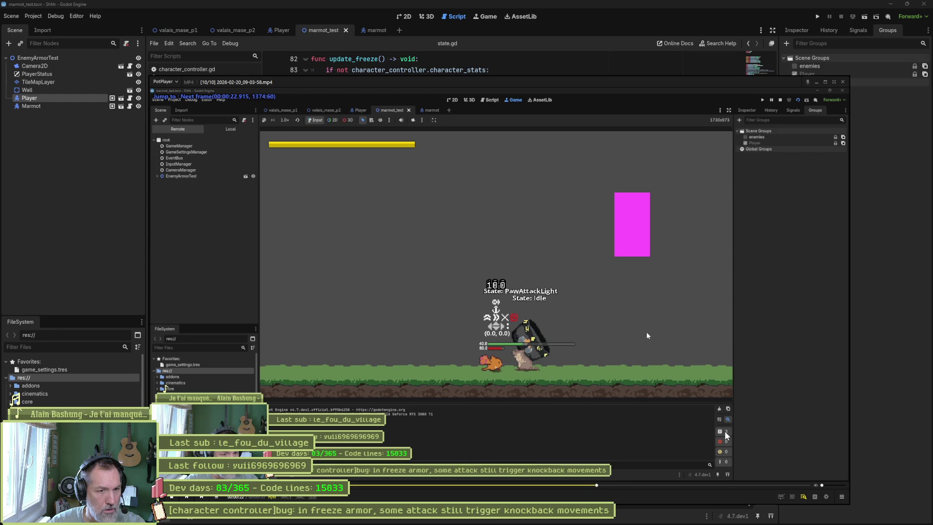
pyautogui.press('f')
pyautogui.press('f')
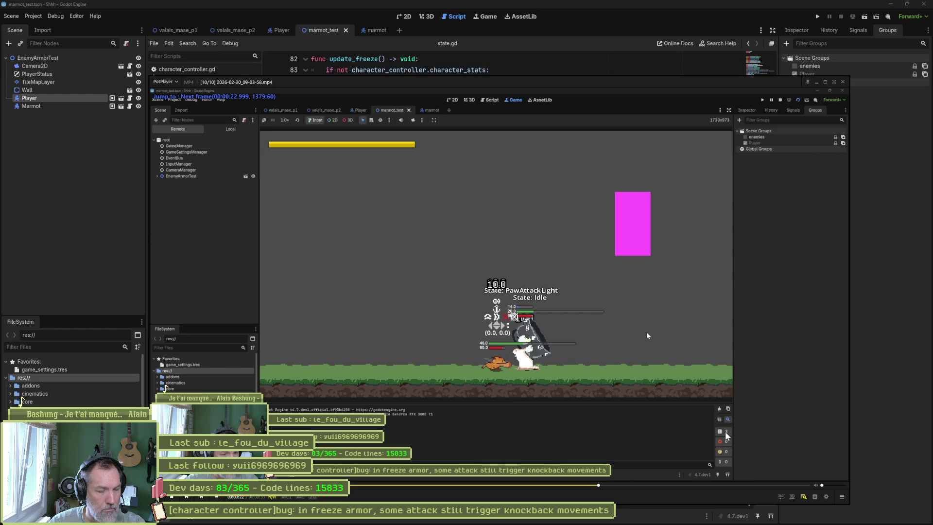
pyautogui.press('f')
pyautogui.press('f')
pyautogui.press('f')
pyautogui.press('f')
pyautogui.press('f')
pyautogui.press('f')
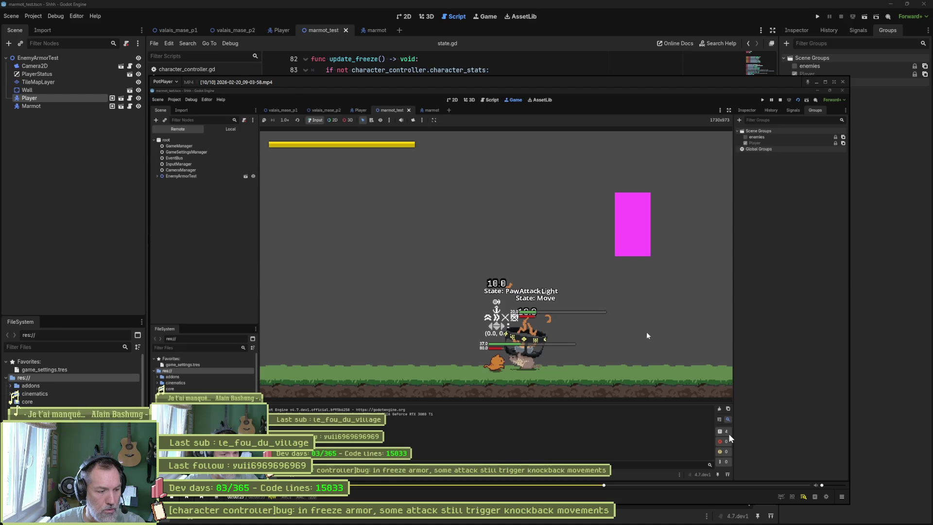
# - Step back and forth over the frames where the marmot flips between Idle and Move, then return to Godot
pyautogui.press('d')
pyautogui.press('d')
pyautogui.press('d')
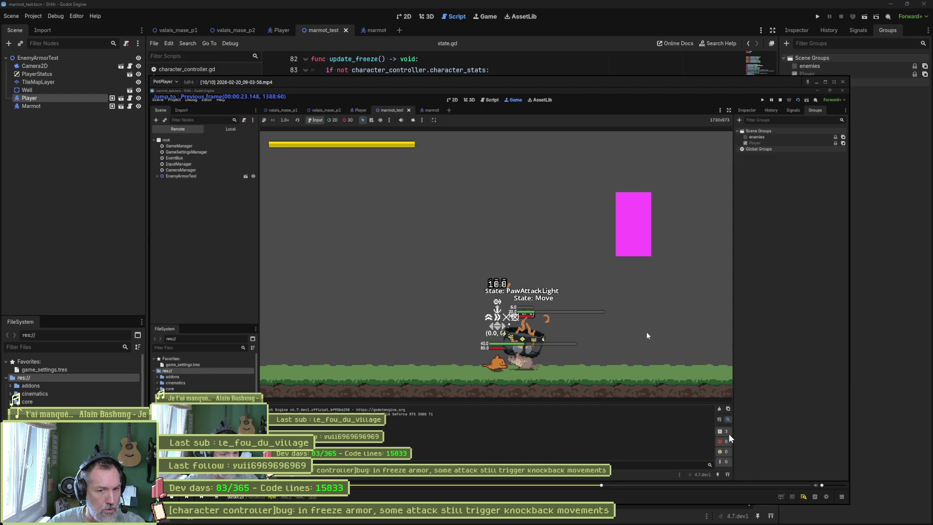
pyautogui.press('f')
pyautogui.press('f')
pyautogui.press('f')
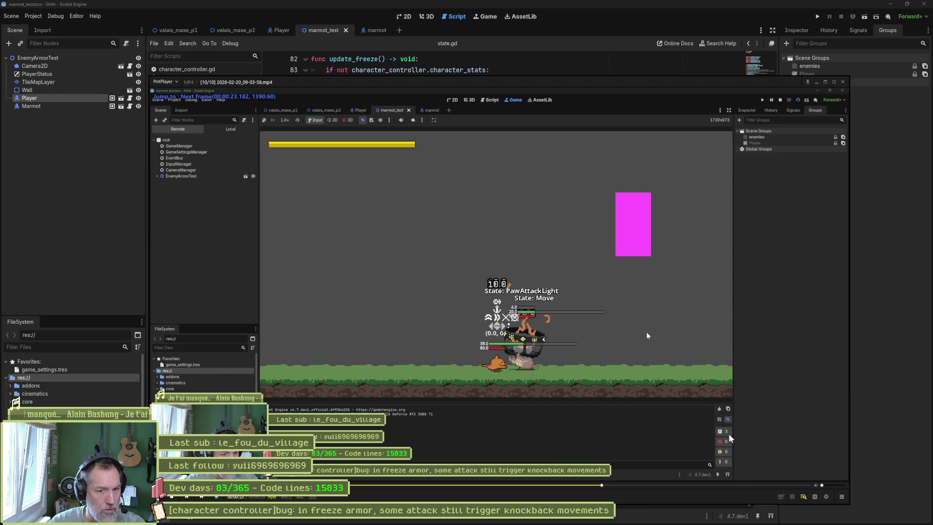
pyautogui.press('f')
pyautogui.press('f')
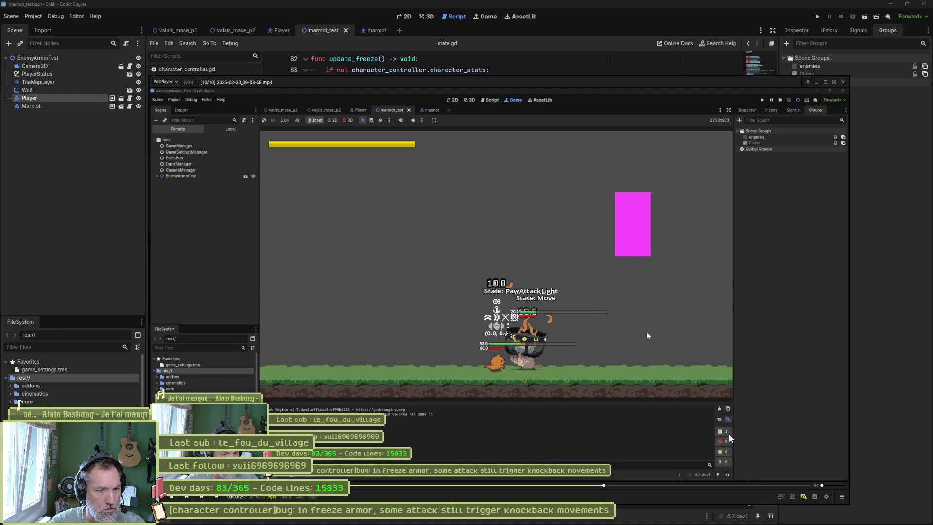
pyautogui.press('d')
pyautogui.press('d')
pyautogui.press('d')
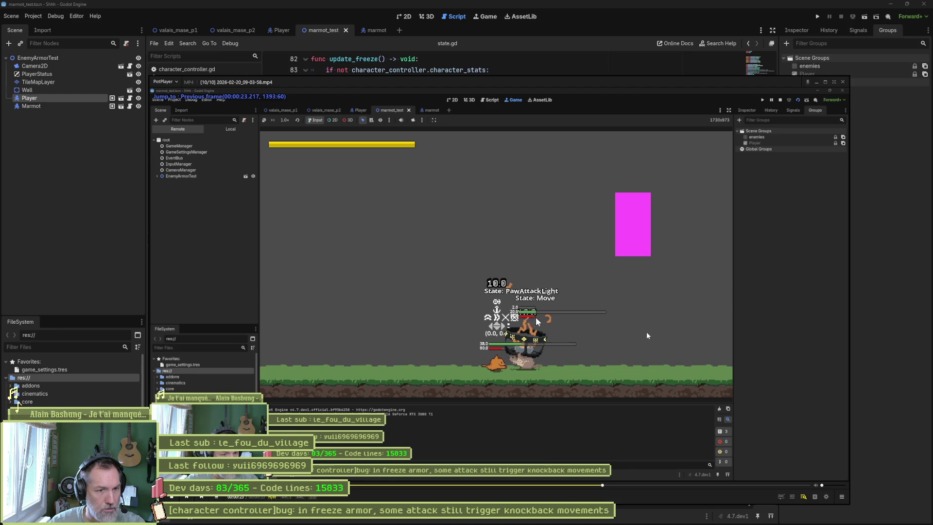
pyautogui.press('f')
pyautogui.press('d')
pyautogui.press('d')
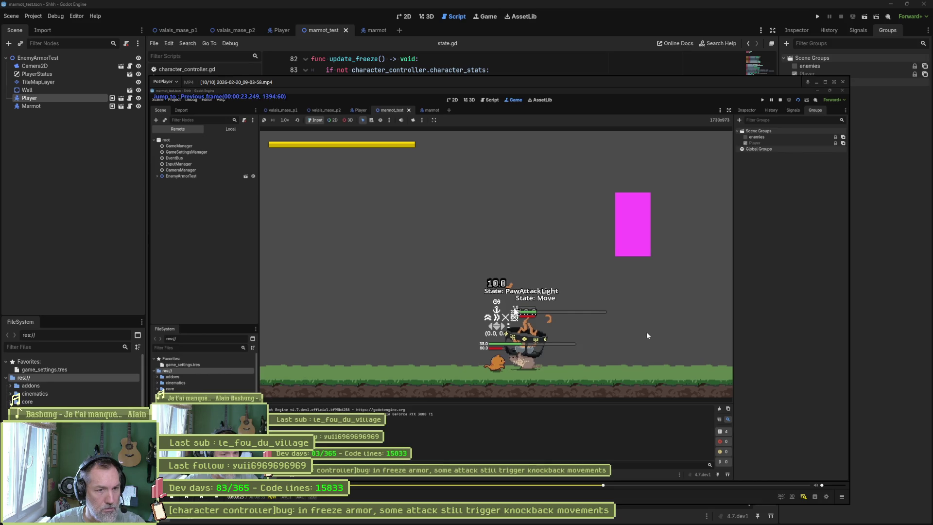
pyautogui.press('f')
pyautogui.press('f')
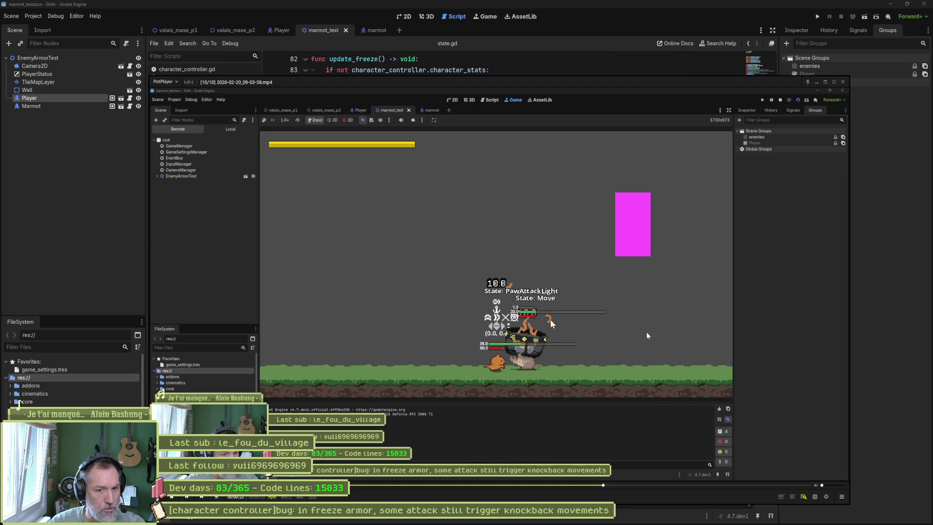
pyautogui.press('f')
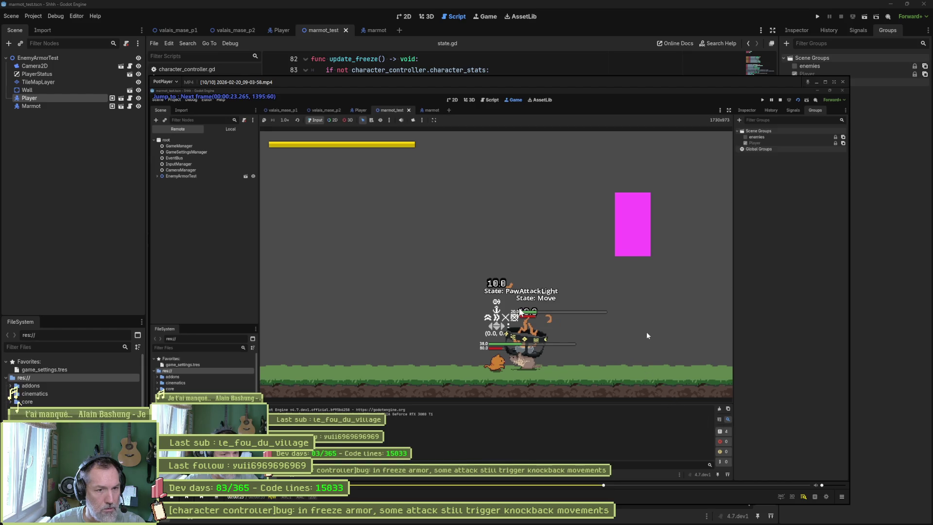
pyautogui.press('d')
pyautogui.press('d')
pyautogui.press('d')
pyautogui.press('d')
pyautogui.press('d')
pyautogui.press('d')
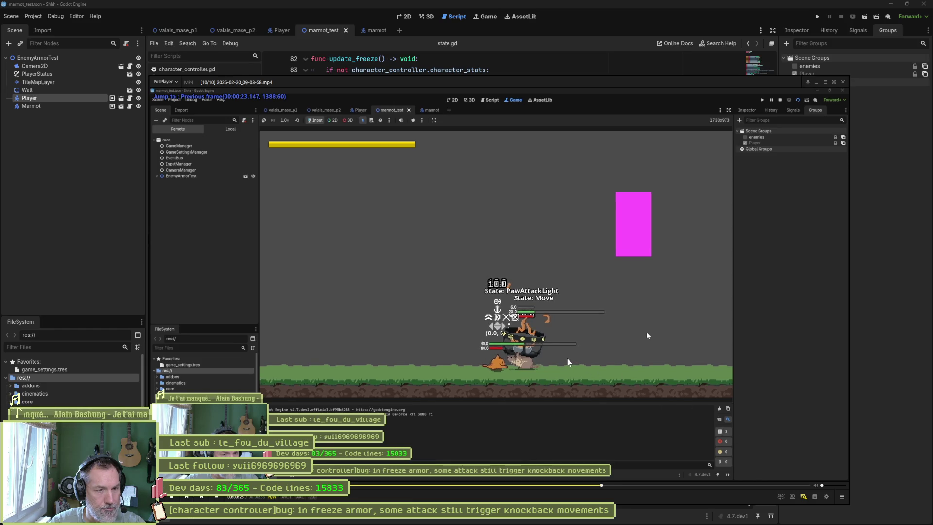
pyautogui.press('f')
pyautogui.press('f')
pyautogui.press('f')
pyautogui.press('f')
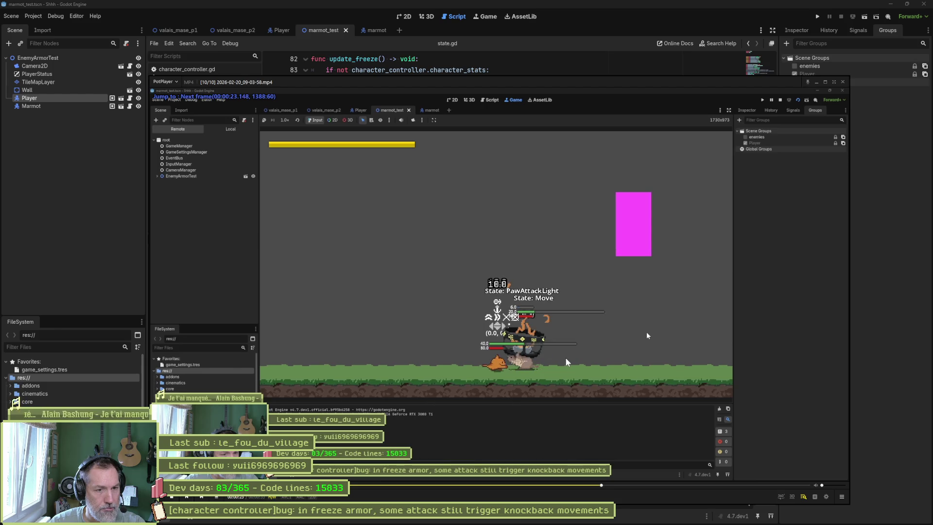
pyautogui.press('d')
pyautogui.press('d')
pyautogui.press('d')
pyautogui.press('d')
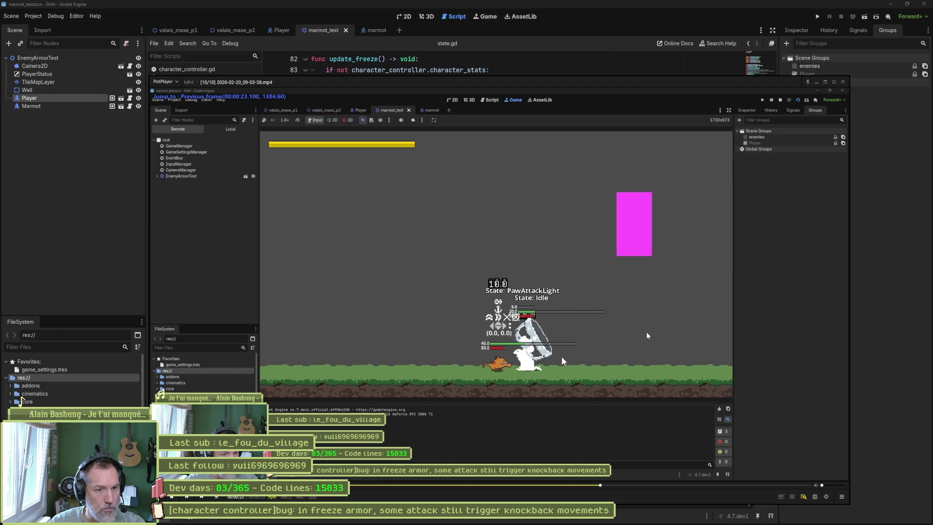
pyautogui.press('f')
pyautogui.press('f')
pyautogui.press('f')
pyautogui.press('f')
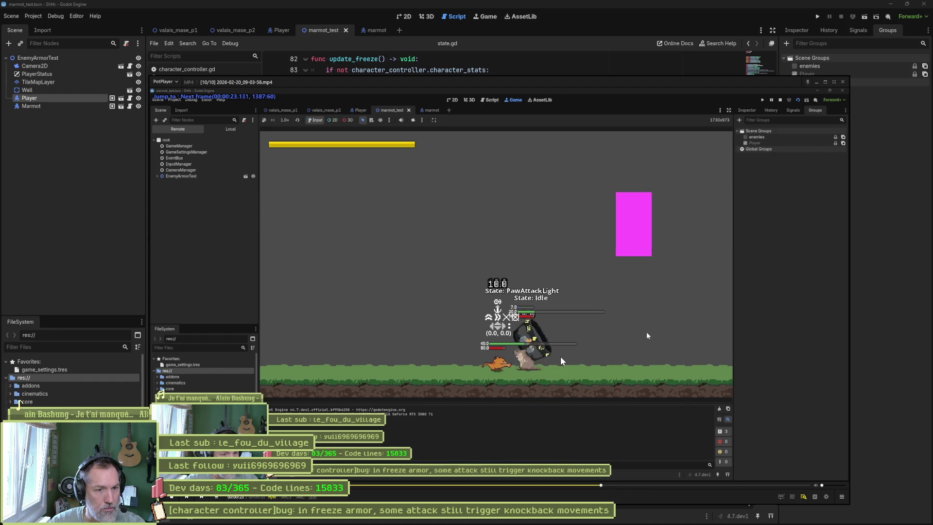
pyautogui.press('f')
pyautogui.press('f')
pyautogui.press('f')
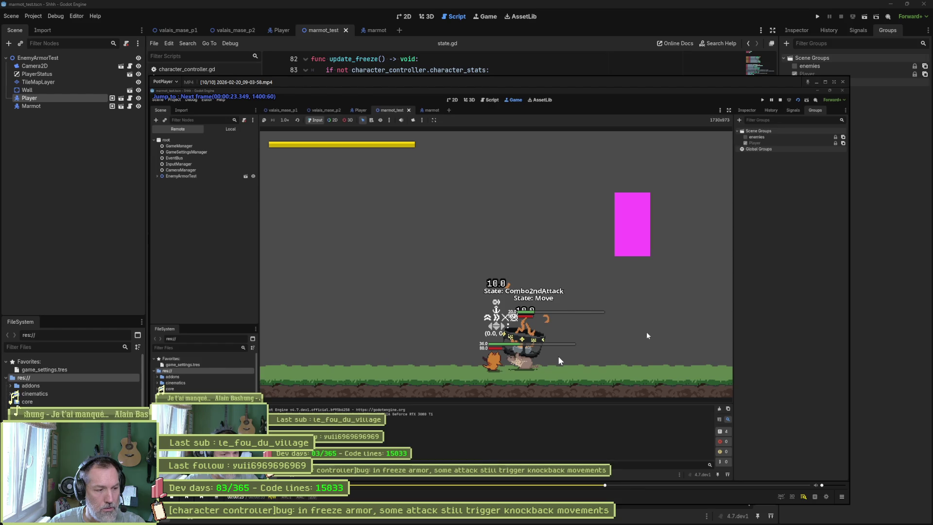
pyautogui.click(88, 171)
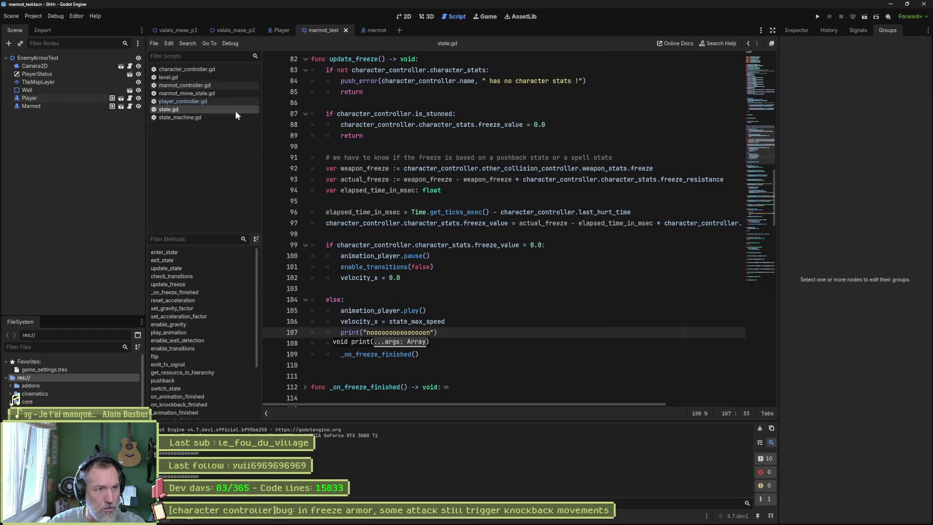
# - Open marmot_move_state.gd, highlight state_max_speed on line 14, and select enter_state lines 11–14
pyautogui.click(200, 93)
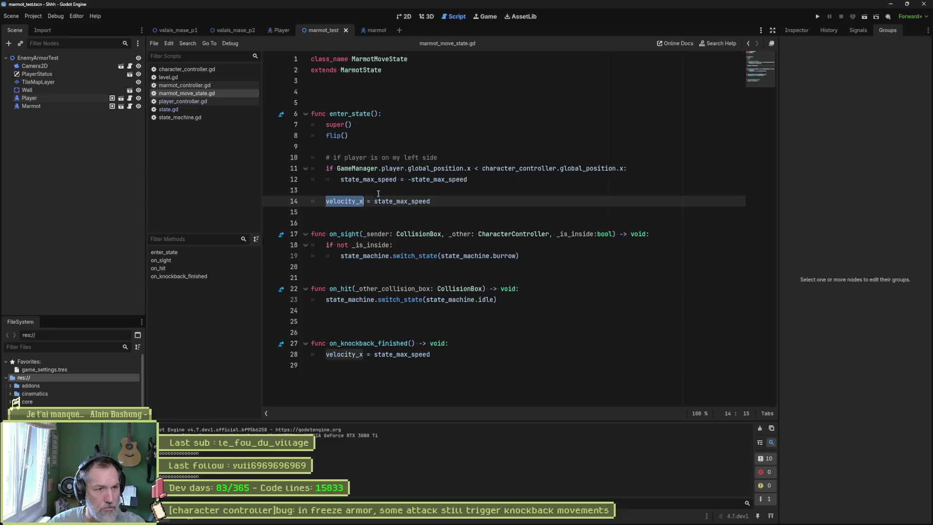
pyautogui.click(488, 204)
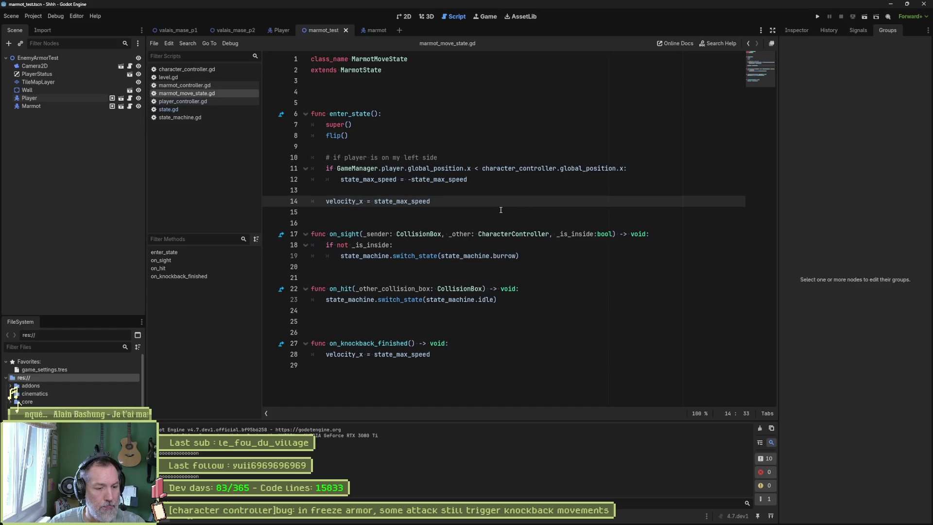
pyautogui.doubleClick(418, 201)
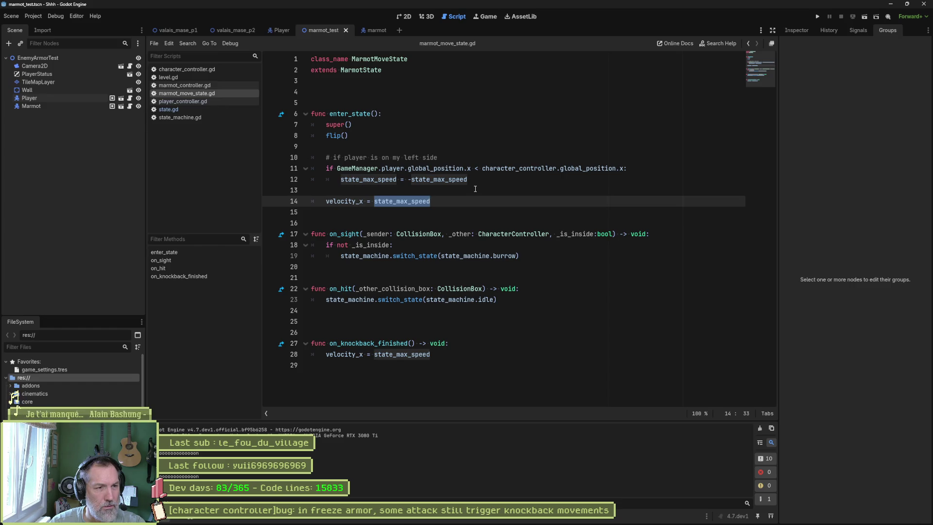
pyautogui.click(328, 201)
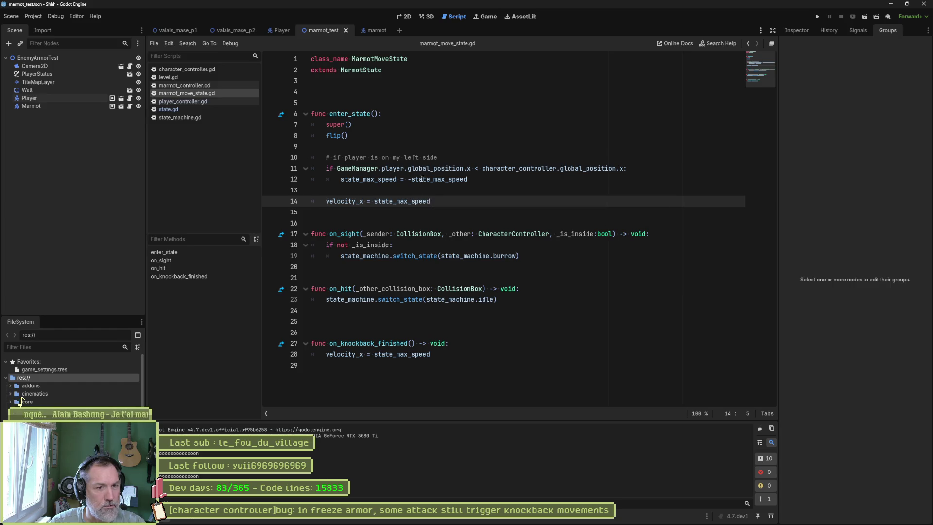
pyautogui.moveTo(403, 169)
pyautogui.mouseDown()
pyautogui.moveTo(340, 190)
pyautogui.moveTo(408, 201)
pyautogui.mouseUp()
# - Comment out enter_state lines 11–14 and run marmot_test to test the change
pyautogui.hotkey('ctrl', 'k')
pyautogui.press('F6')
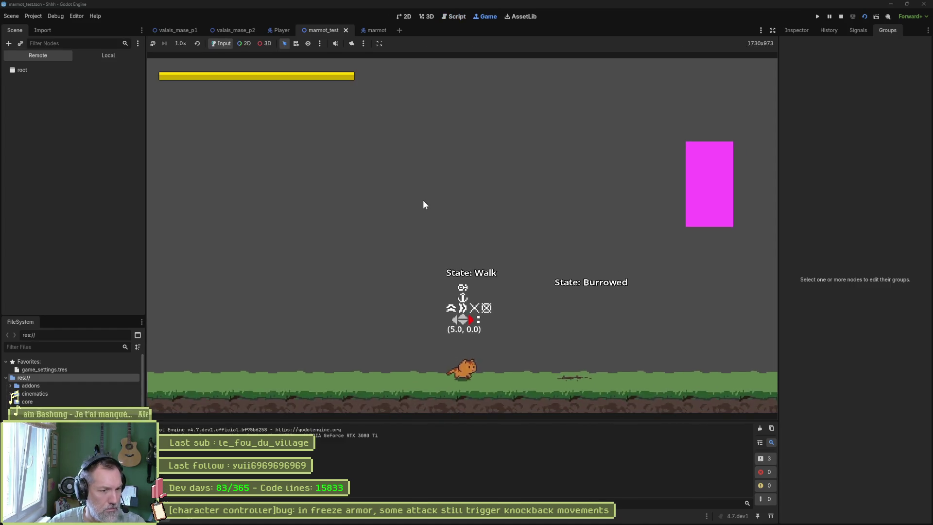
pyautogui.press('Left')
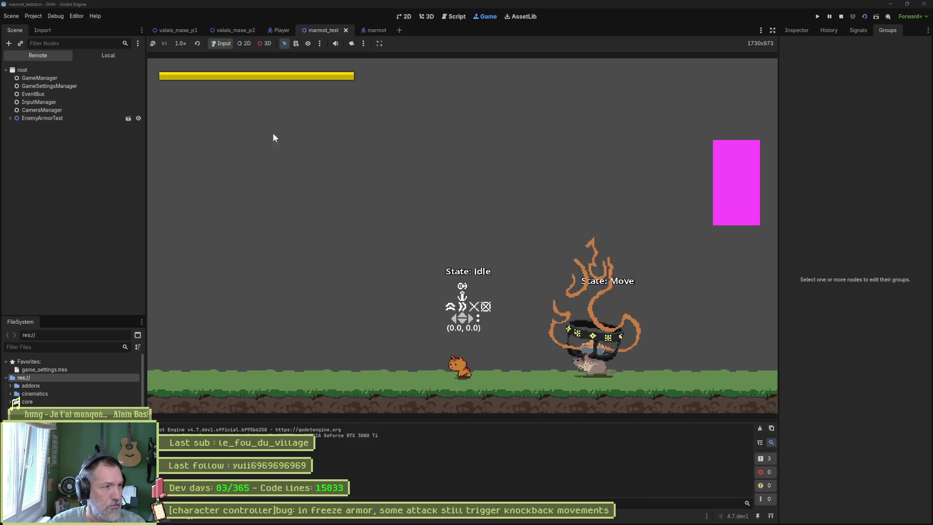
# - Inspect the live Marmot's MarmotStateMachine and its current Move state, then stop the game
pyautogui.click(10, 118)
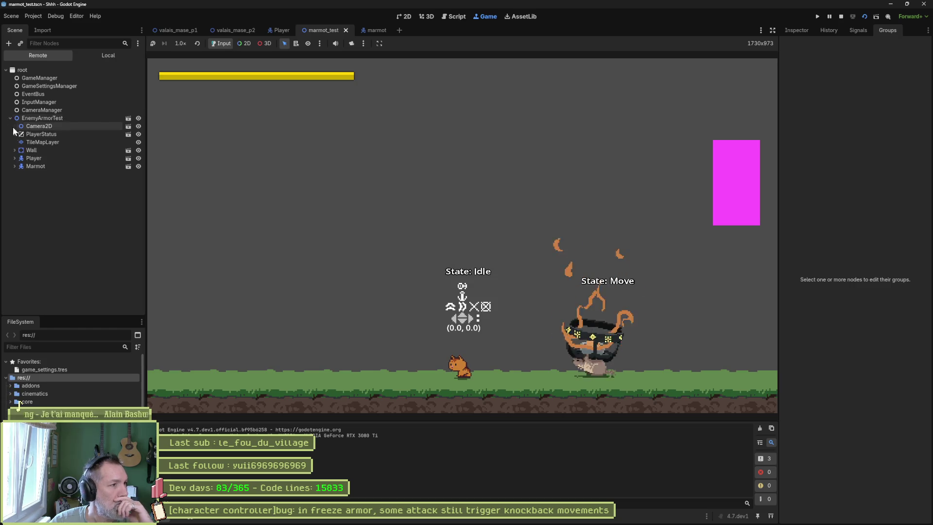
pyautogui.doubleClick(29, 166)
pyautogui.click(403, 176)
pyautogui.click(805, 32)
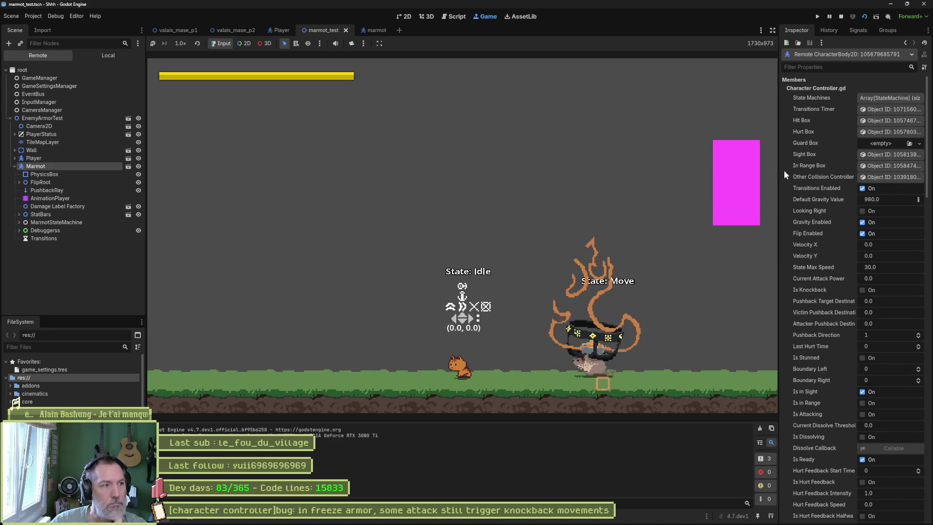
pyautogui.click(68, 222)
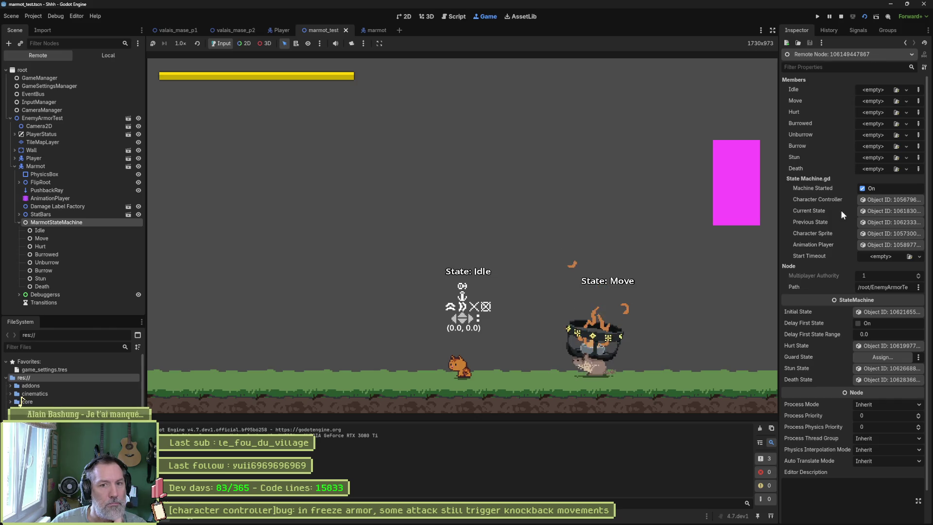
pyautogui.click(889, 210)
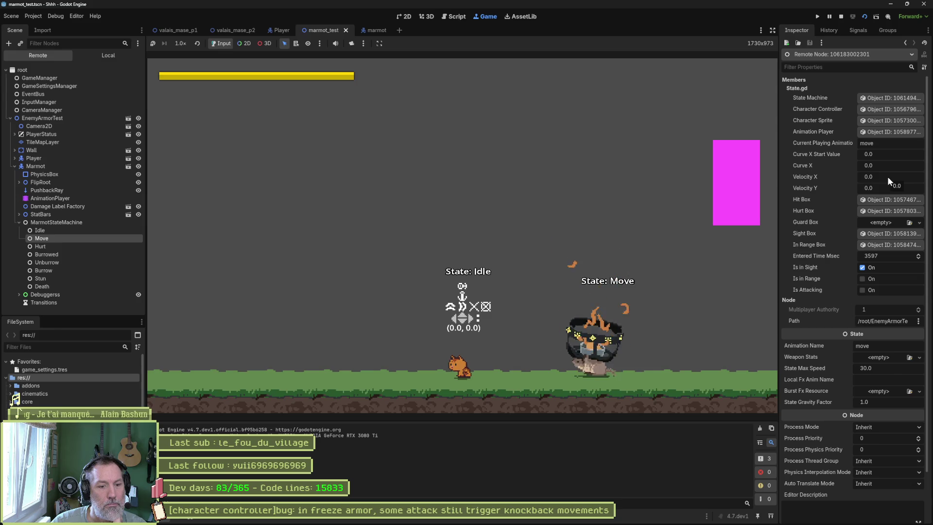
pyautogui.click(109, 239)
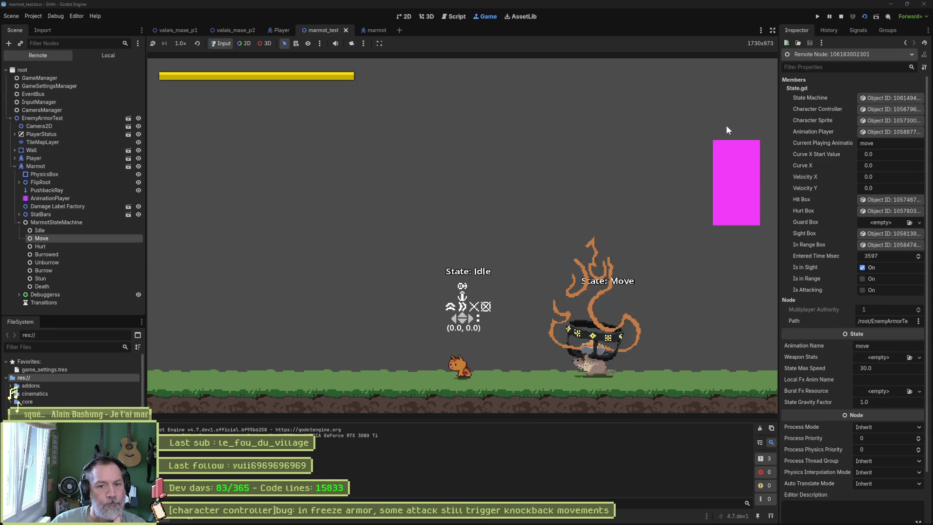
pyautogui.click(841, 16)
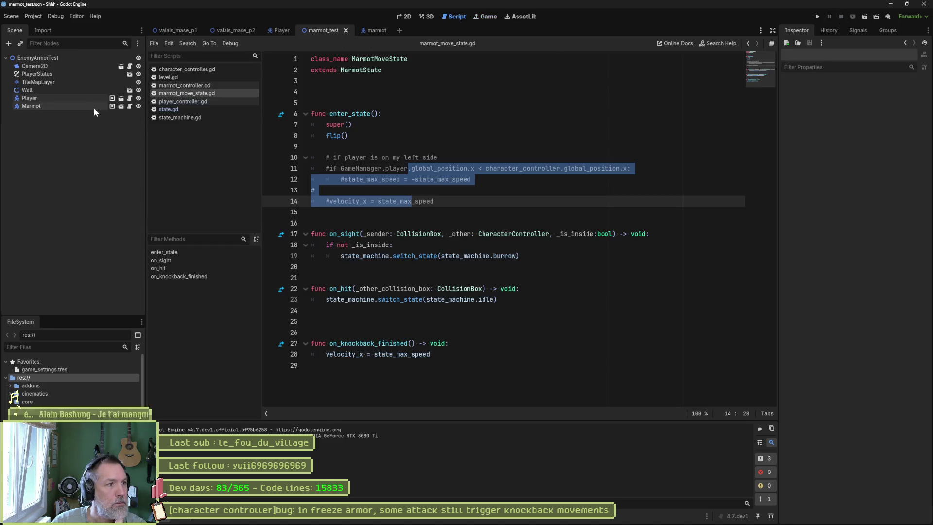
# - Switch to the marmot scene, select its Move state node, and open state_machine.gd
pyautogui.click(369, 30)
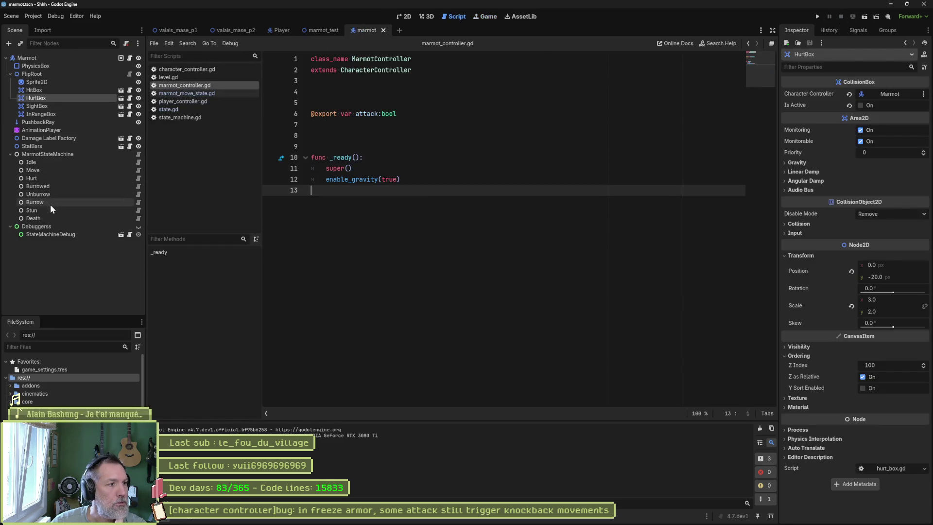
pyautogui.click(56, 170)
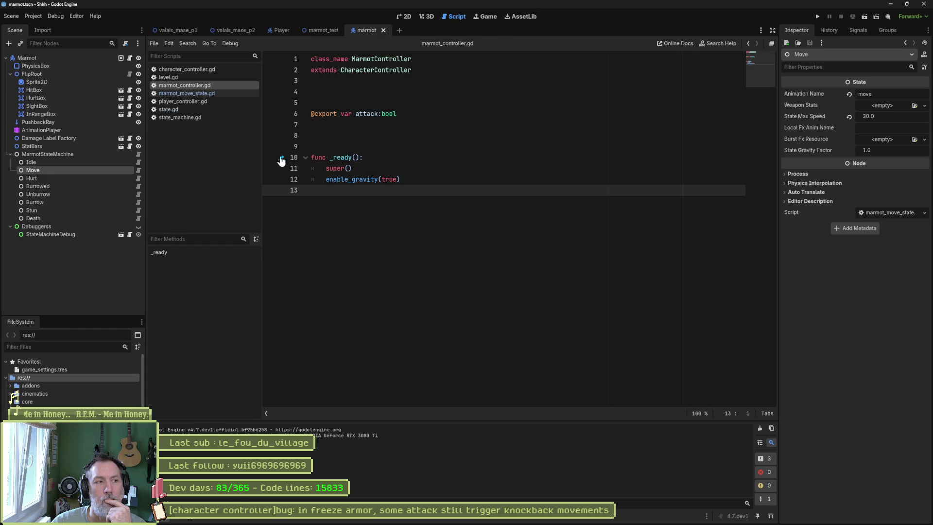
pyautogui.click(179, 118)
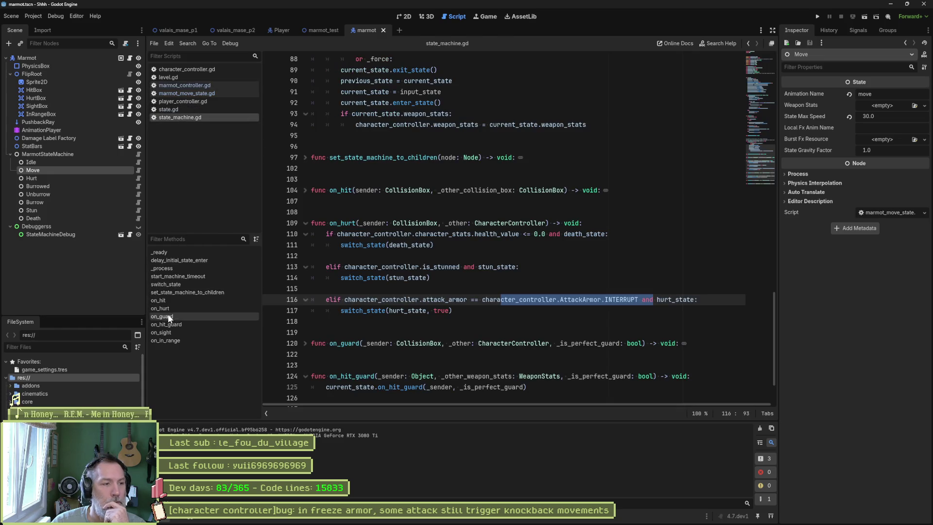
# - Review switch_state, checking the current_state and weapon_stats docs, then open state.gd
pyautogui.click(175, 286)
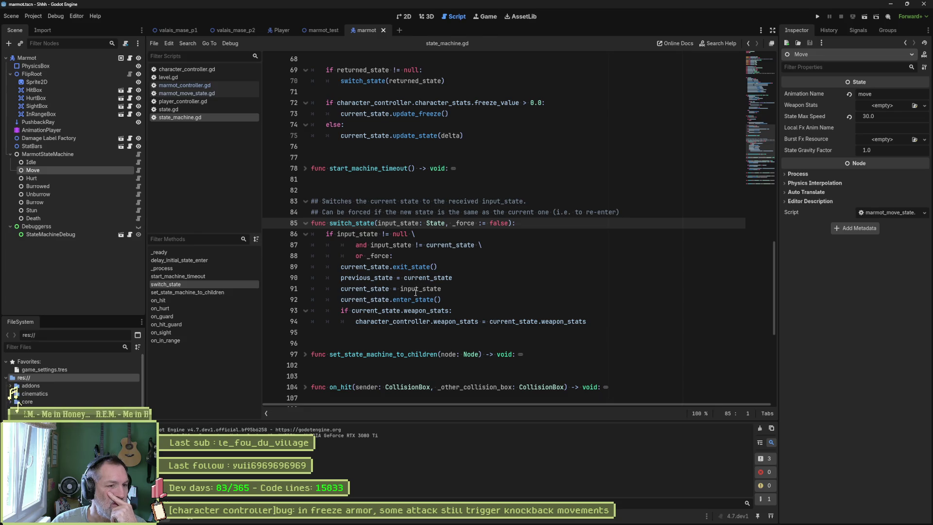
pyautogui.moveTo(512, 323)
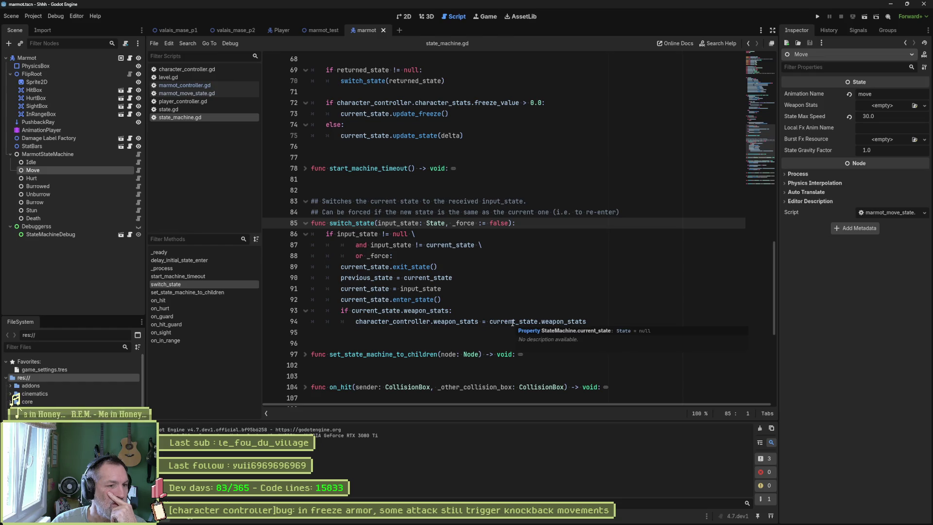
pyautogui.moveTo(446, 312)
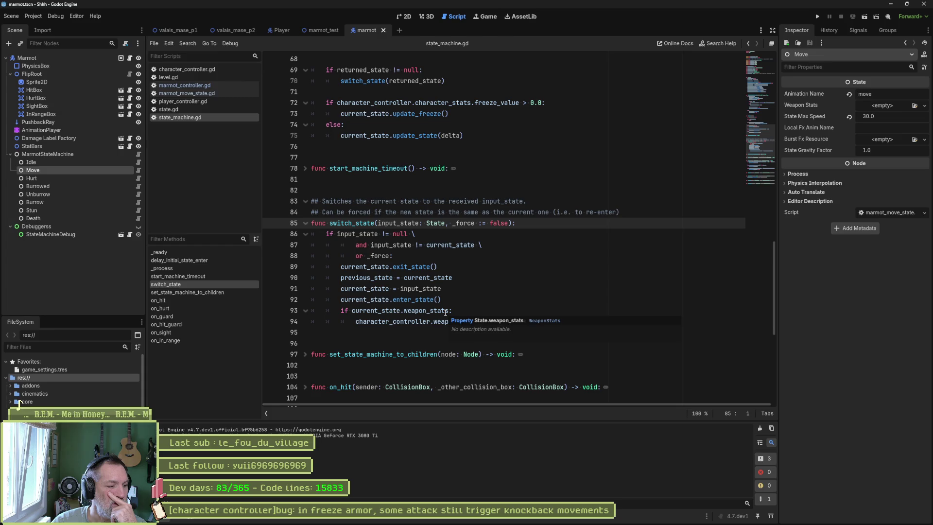
pyautogui.click(184, 109)
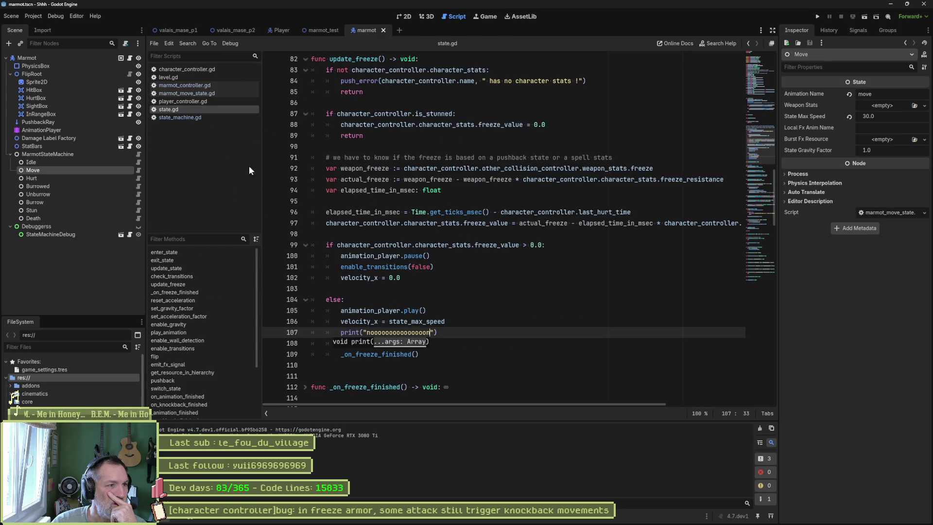
# - Inspect the state_max_speed assignment on line 53 of state.gd's enter_state, then return to marmot_move_state.gd
pyautogui.click(174, 253)
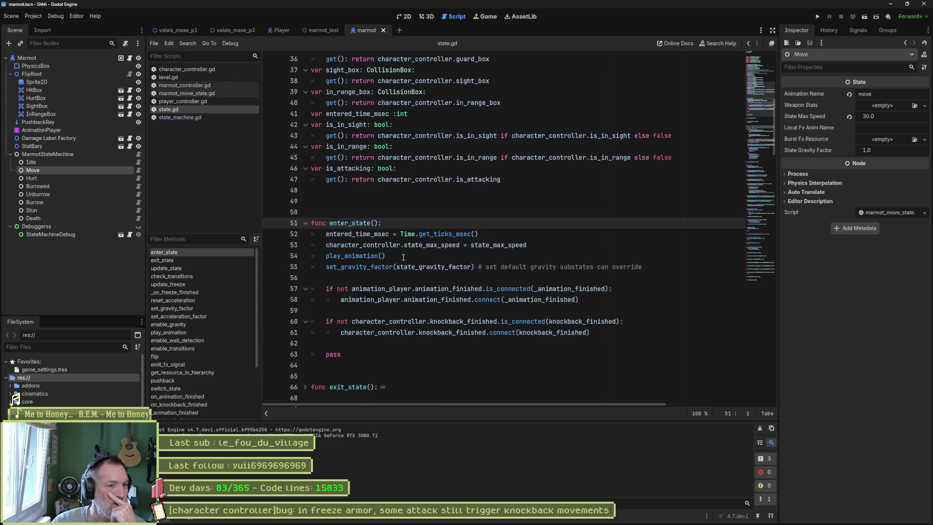
pyautogui.moveTo(401, 245); pyautogui.dragTo(552, 249)
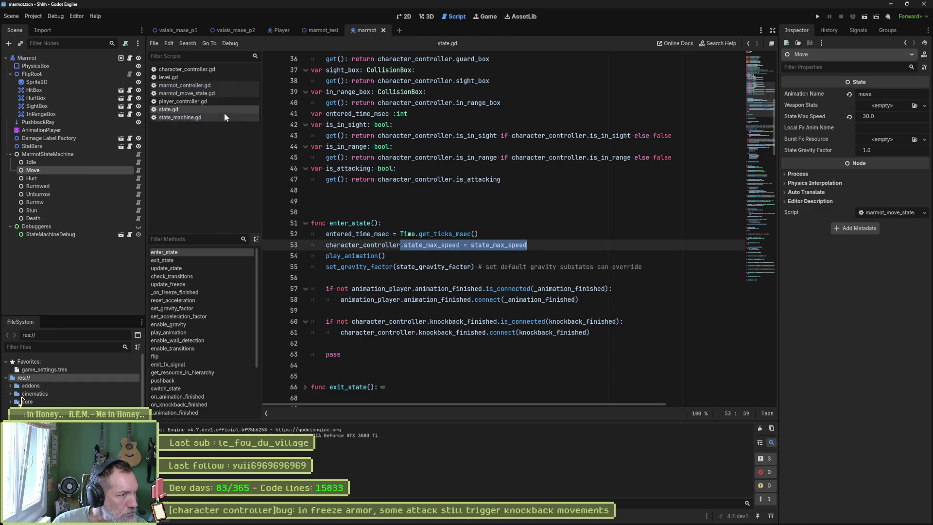
pyautogui.click(213, 94)
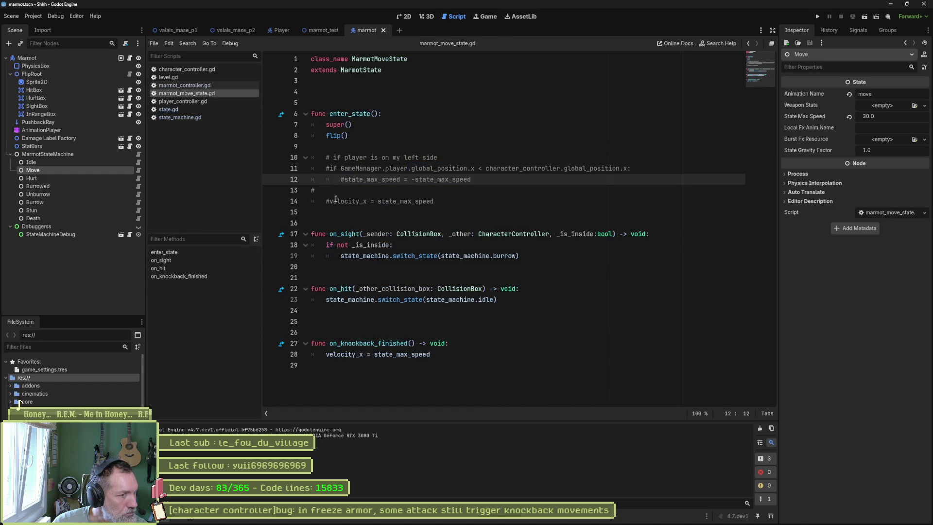
# - Uncomment line 14 so velocity_x = state_max_speed runs in enter_state
pyautogui.doubleClick(432, 201)
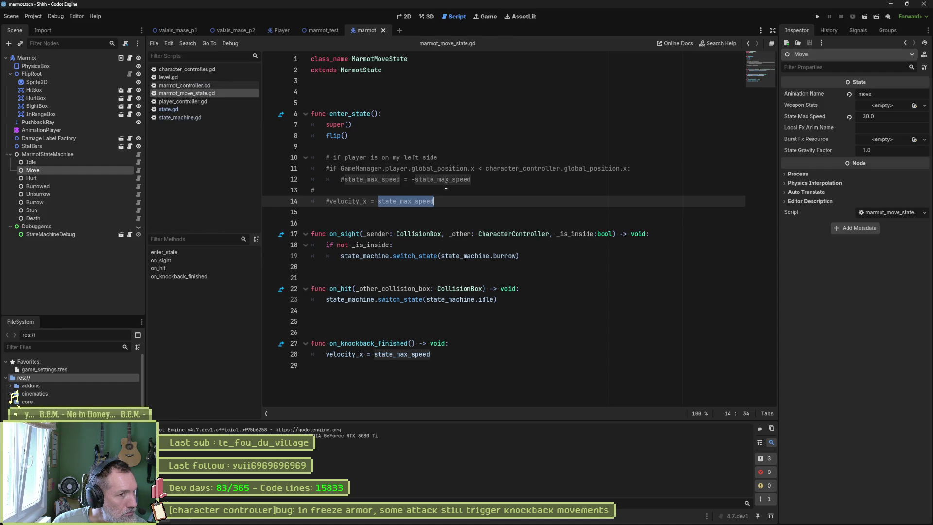
pyautogui.click(330, 201)
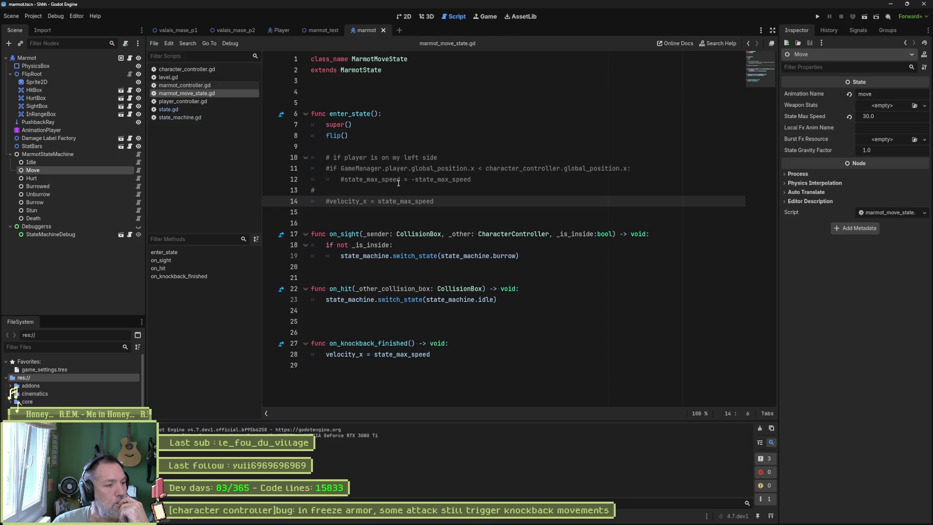
pyautogui.press('BackSpace')
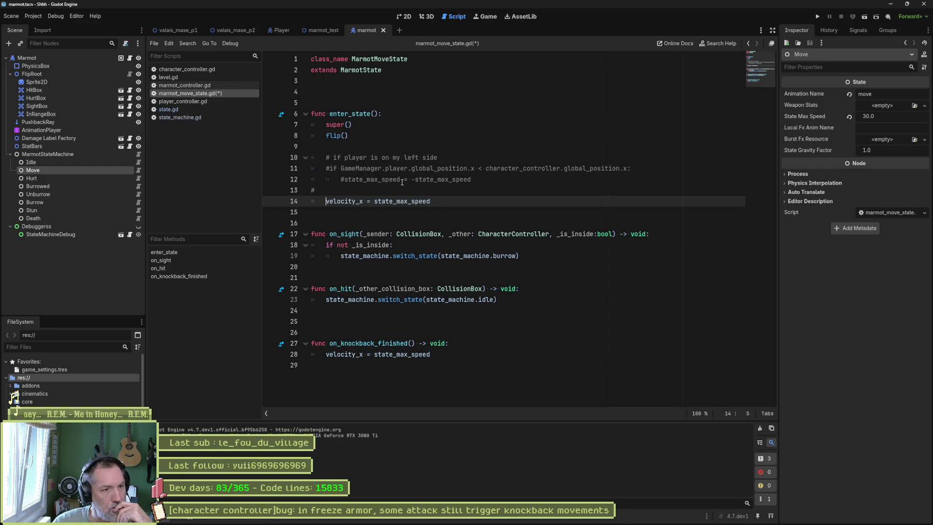
pyautogui.moveTo(414, 168); pyautogui.dragTo(415, 179)
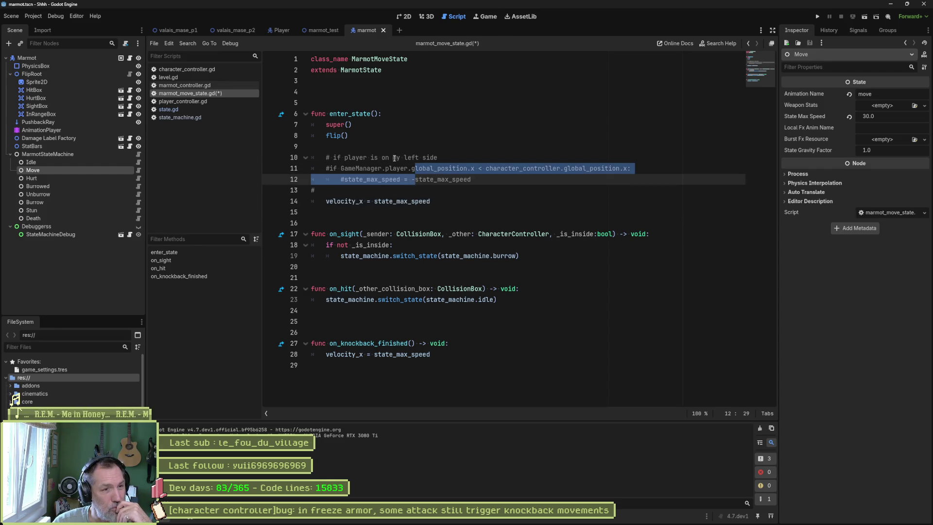
pyautogui.click(445, 203)
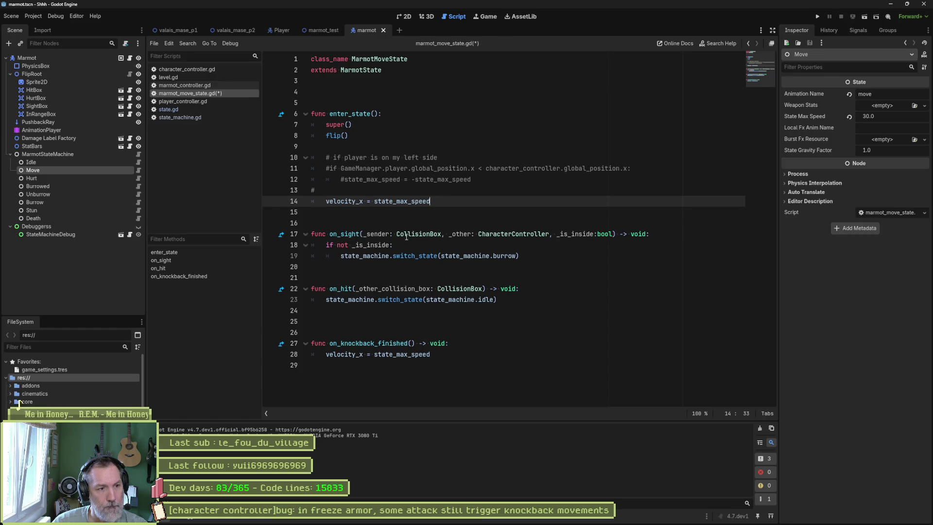
# - Delete the extra blank line 25, then view update_state in state.gd
pyautogui.click(374, 321)
pyautogui.press('Delete')
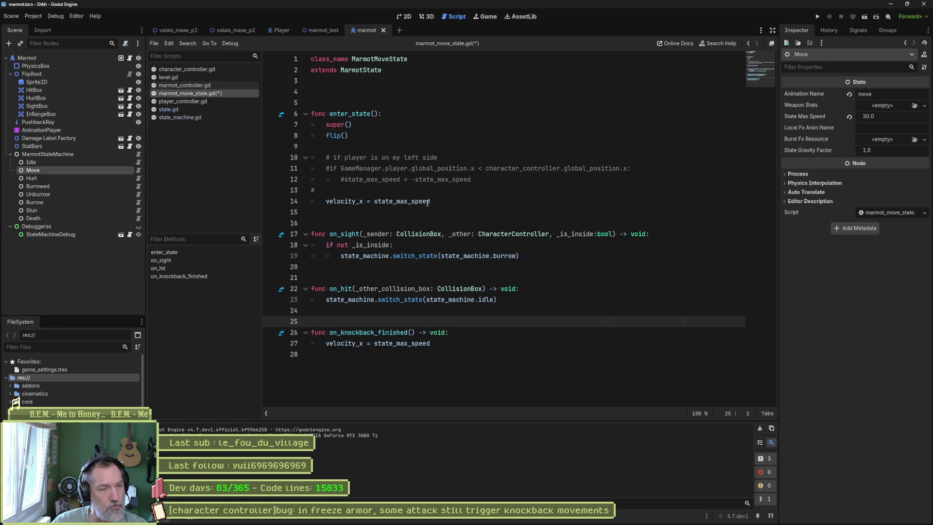
pyautogui.keyDown('ctrl'); pyautogui.click(340, 125); pyautogui.keyUp('ctrl')
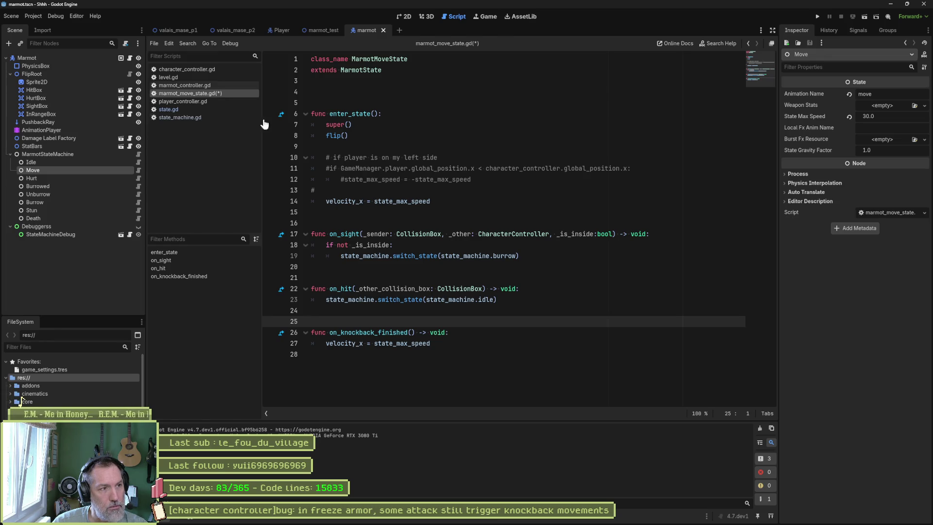
pyautogui.click(196, 268)
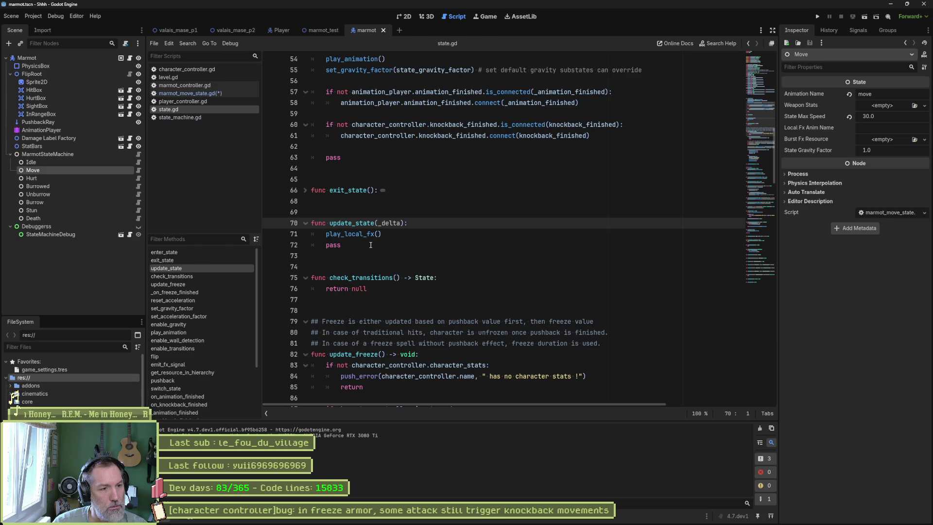
# - Check the velocity_x clamp at line 72 of character_controller.gd, then bring the PotPlayer gameplay recording forward
pyautogui.click(186, 69)
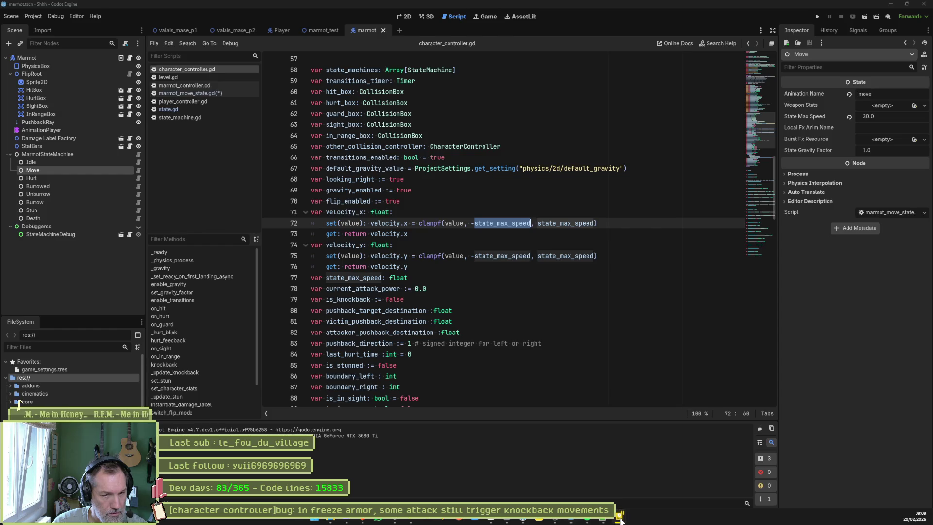
pyautogui.moveTo(620, 516)
pyautogui.click(740, 469)
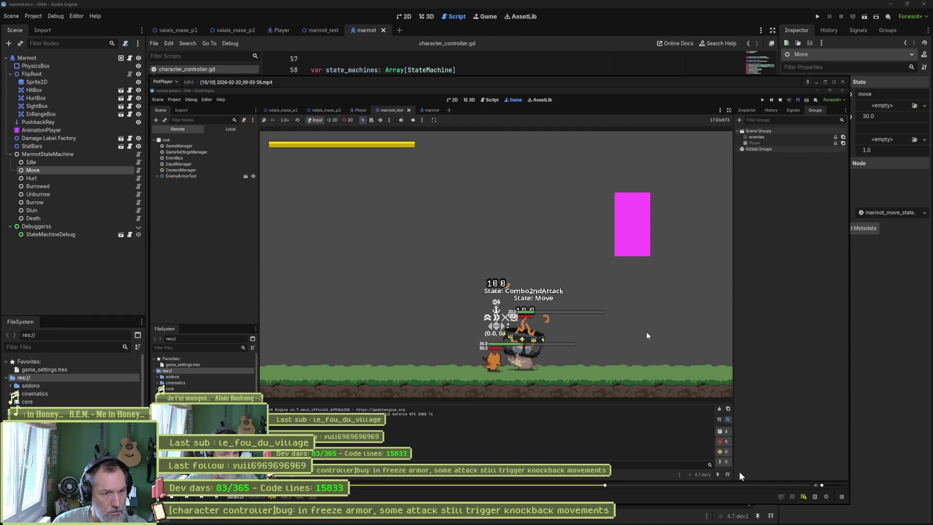
# - Step the recording back frame by frame to the marmot's attack startup
pyautogui.press('d')
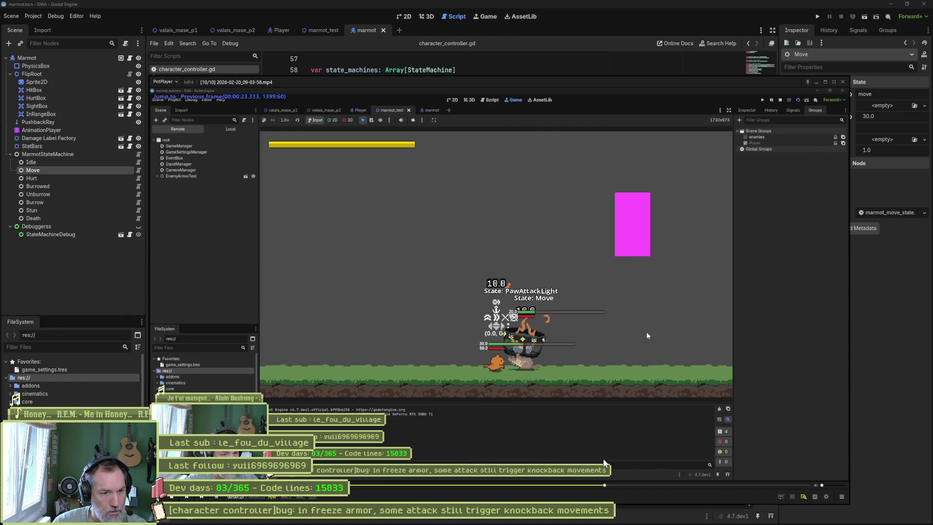
pyautogui.press('d')
pyautogui.press('d')
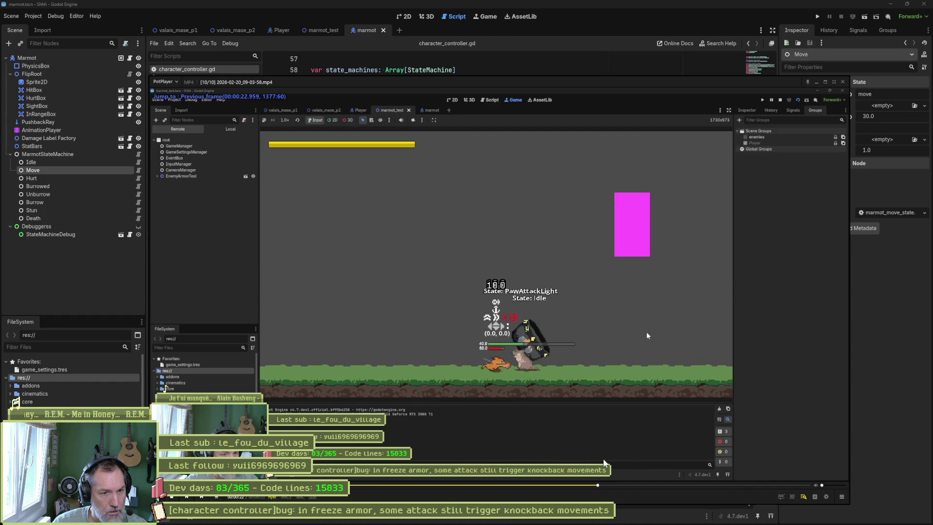
pyautogui.press('d')
pyautogui.press('d')
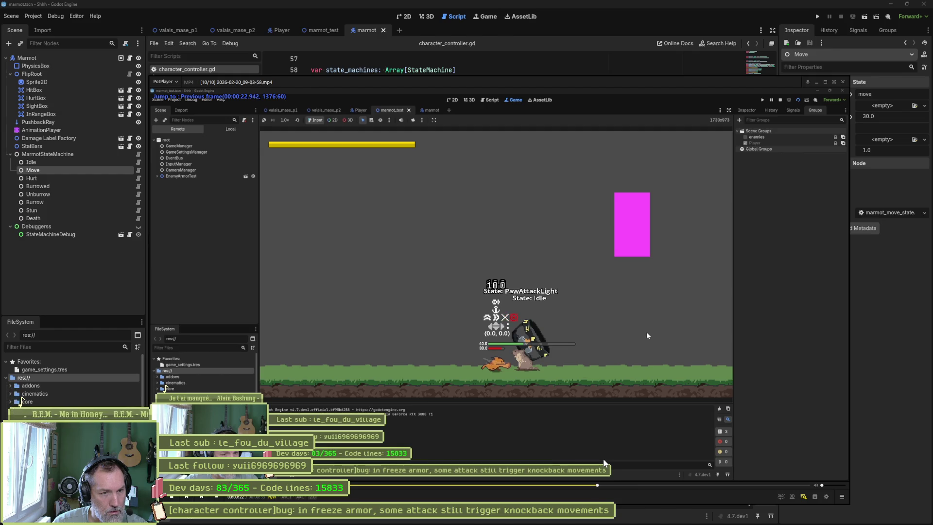
pyautogui.press('d')
pyautogui.press('d')
pyautogui.press('d')
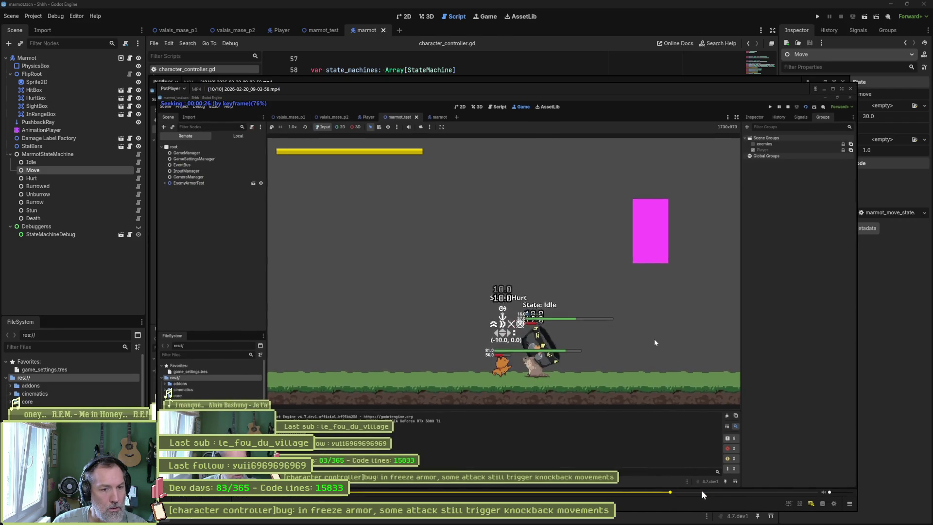
# - Pause later in the fight and frame-step through the paw attack to the marmot's stun, then minimize PotPlayer
pyautogui.click(703, 493)
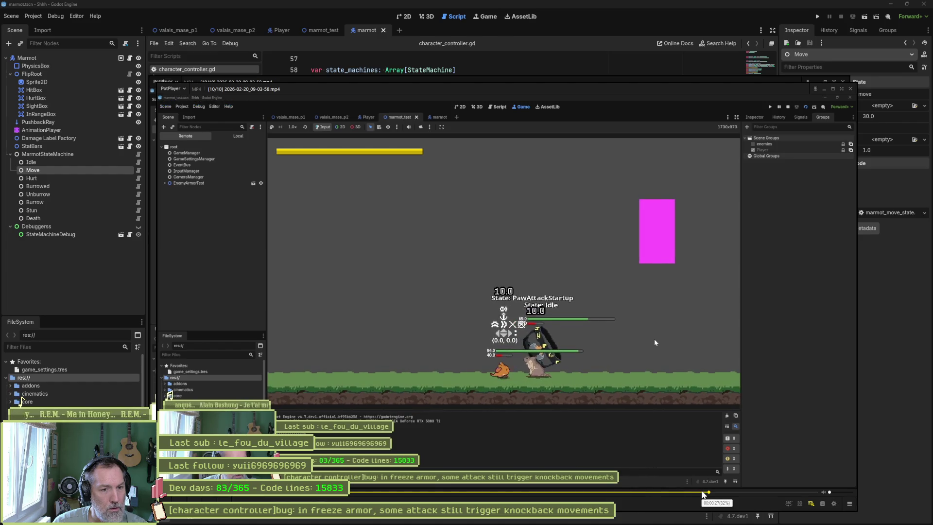
pyautogui.press('space')
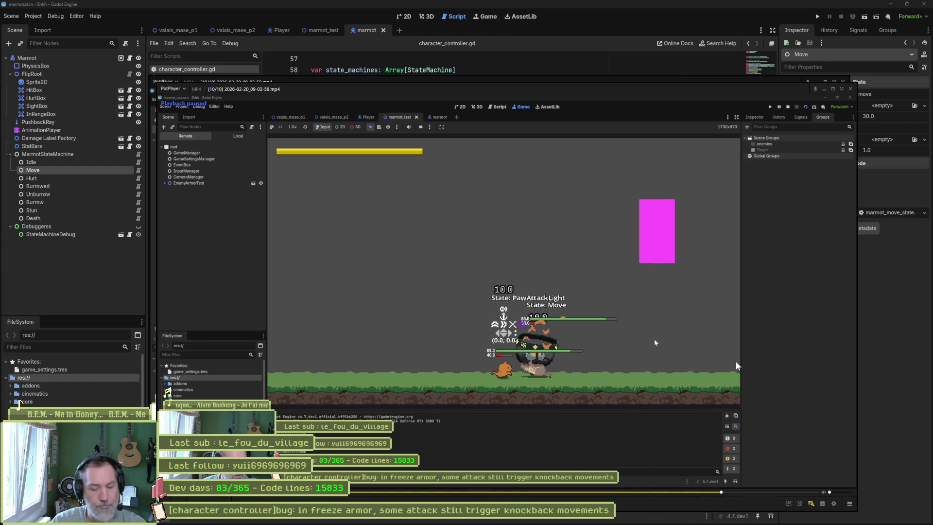
pyautogui.press('d')
pyautogui.press('d')
pyautogui.press('d')
pyautogui.press('d')
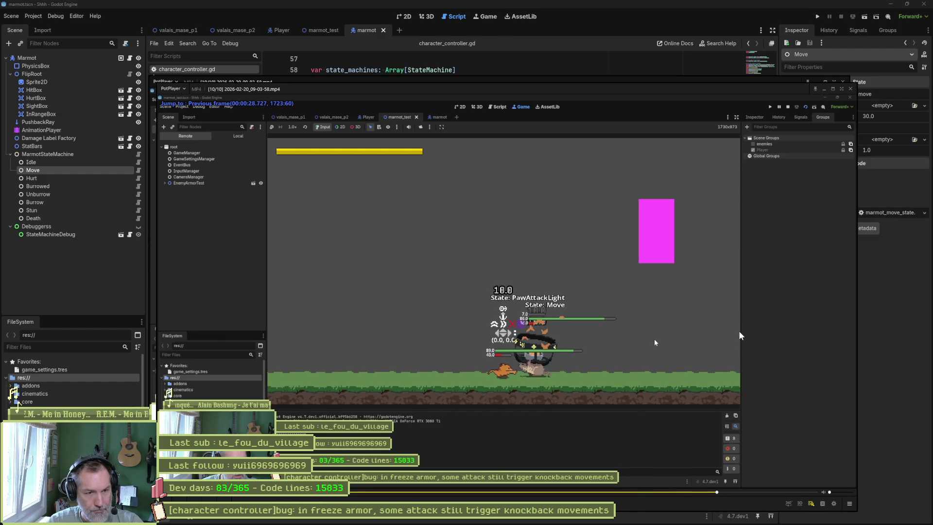
pyautogui.press('d')
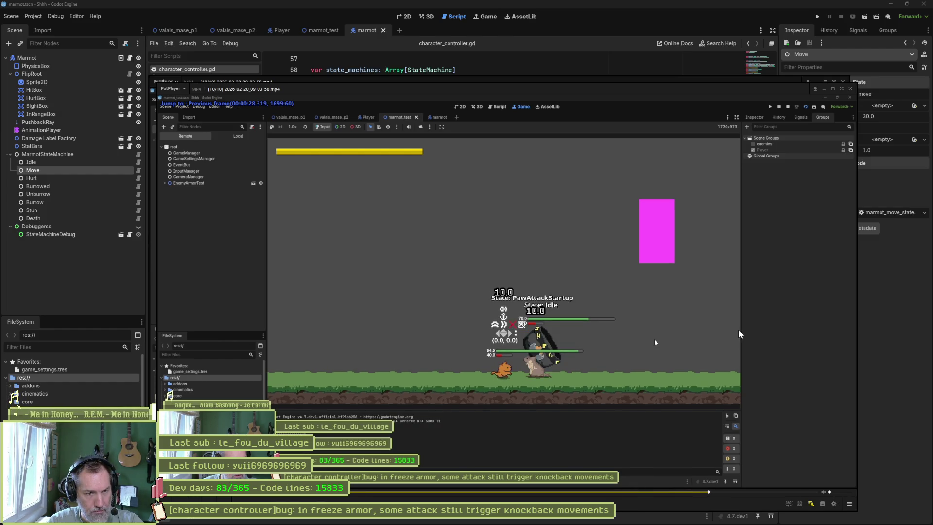
pyautogui.press('f')
pyautogui.press('f')
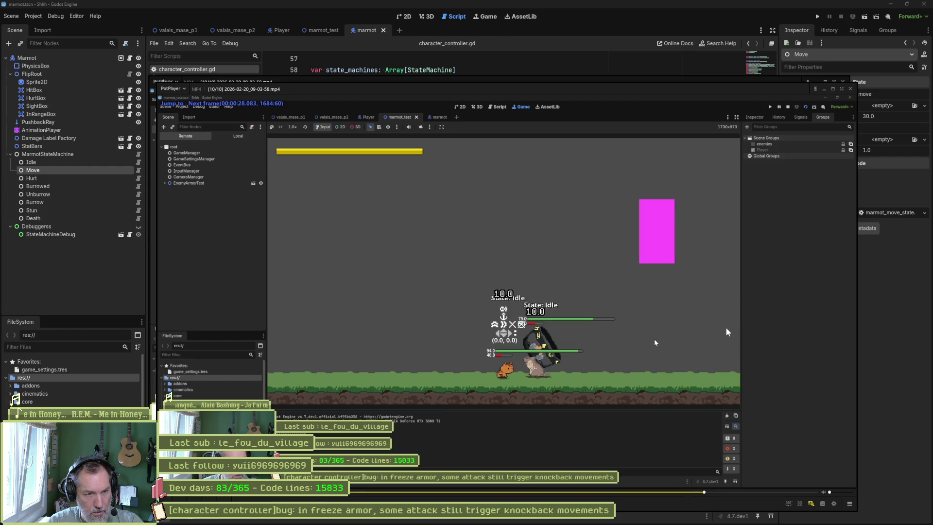
pyautogui.press('f')
pyautogui.press('f')
pyautogui.press('f')
pyautogui.press('f')
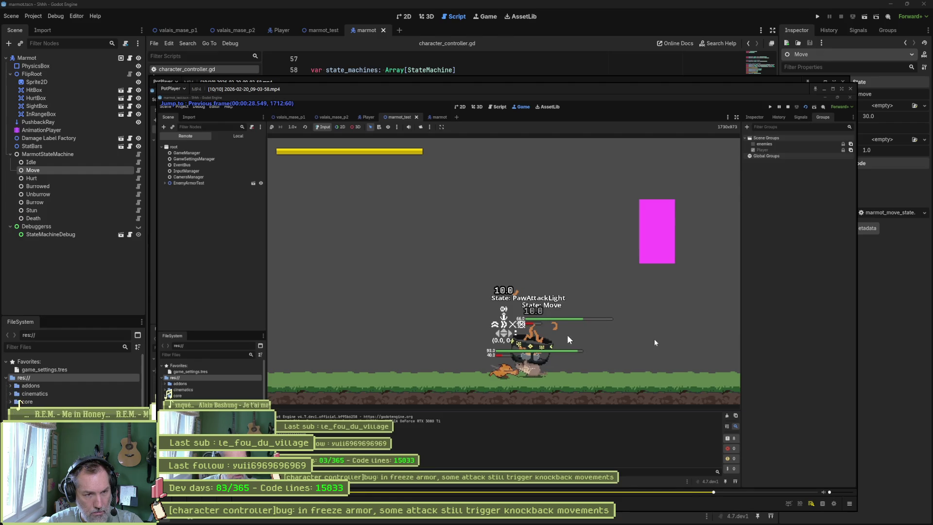
pyautogui.press('f')
pyautogui.press('f')
pyautogui.press('f')
pyautogui.press('f')
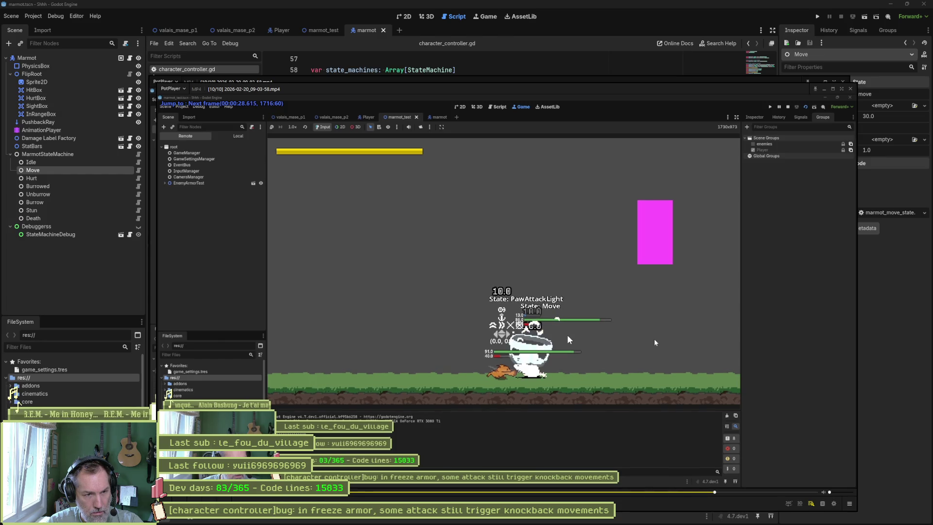
pyautogui.press('f')
pyautogui.press('f')
pyautogui.press('f')
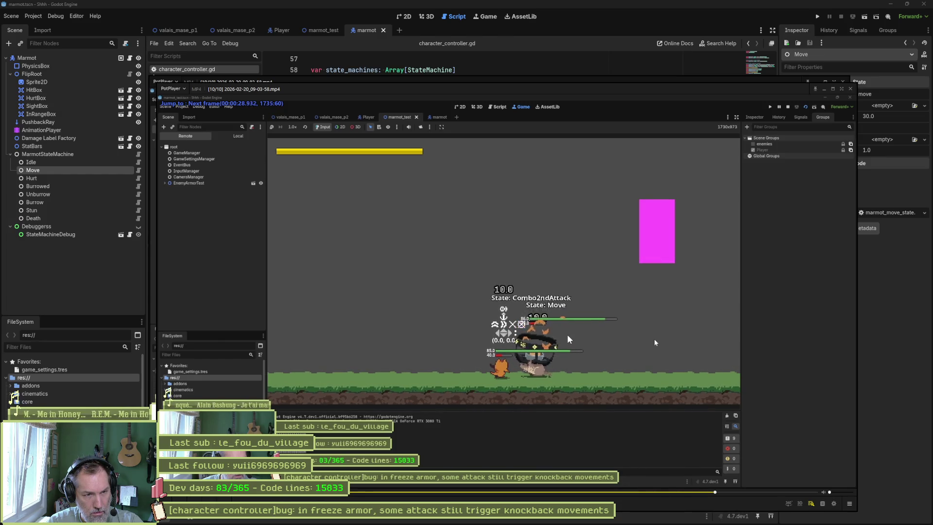
pyautogui.press('f')
pyautogui.press('f')
pyautogui.press('f')
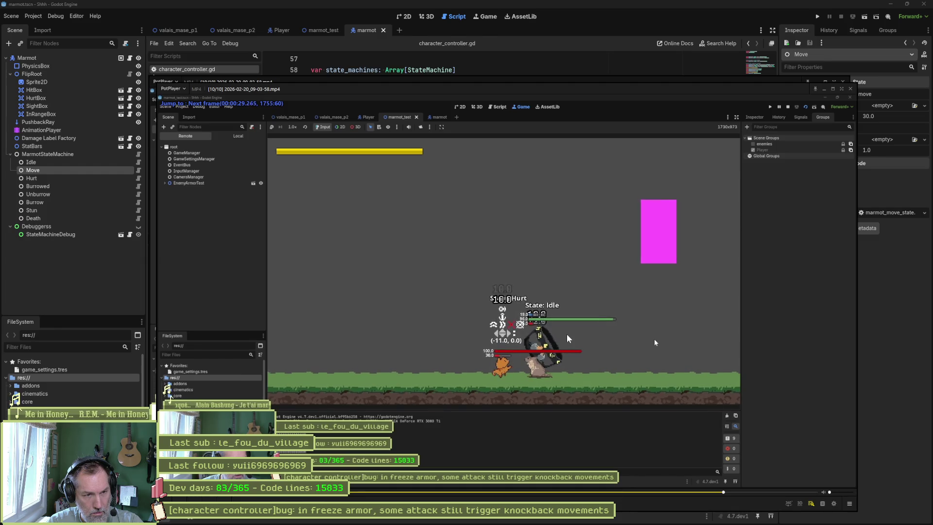
pyautogui.press('f')
pyautogui.press('f')
pyautogui.press('f')
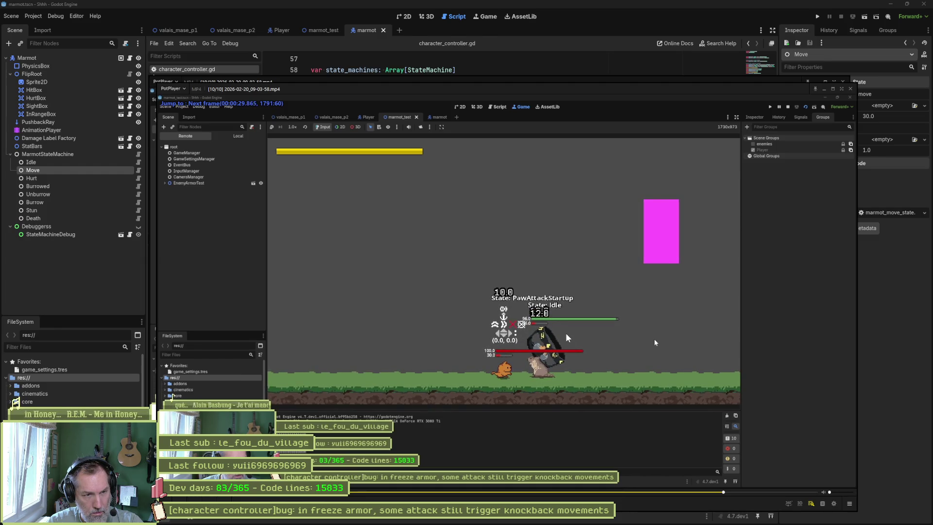
pyautogui.press('f')
pyautogui.press('f')
pyautogui.press('f')
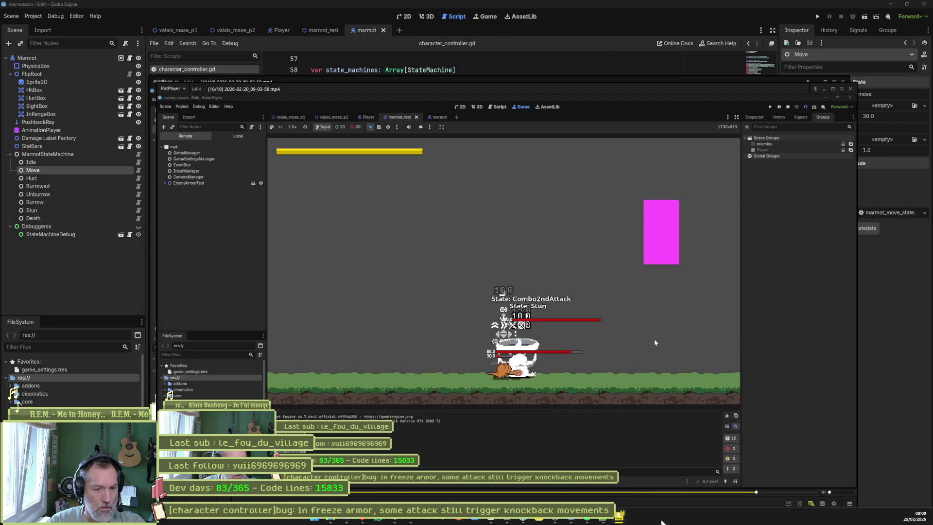
pyautogui.click(620, 515)
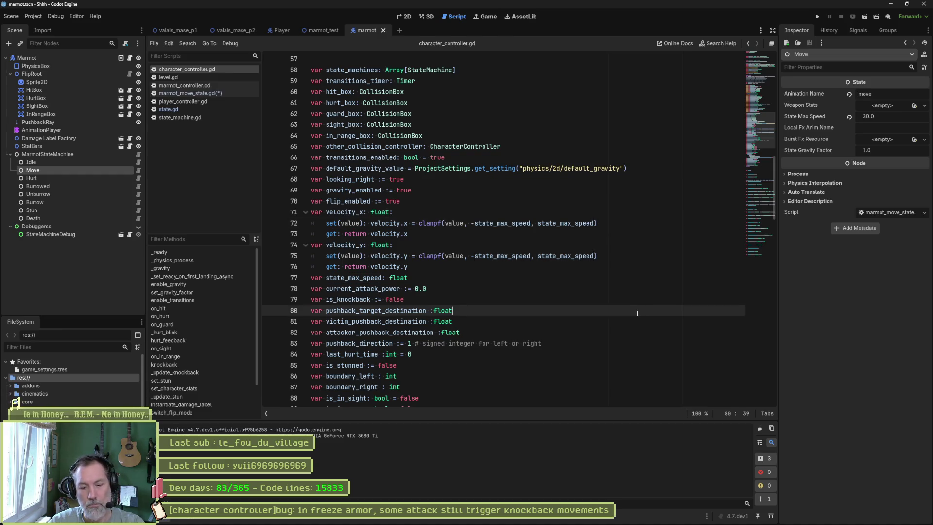
# - Test-run the game and then the marmot_test scene, stopping each run
pyautogui.press('F5')
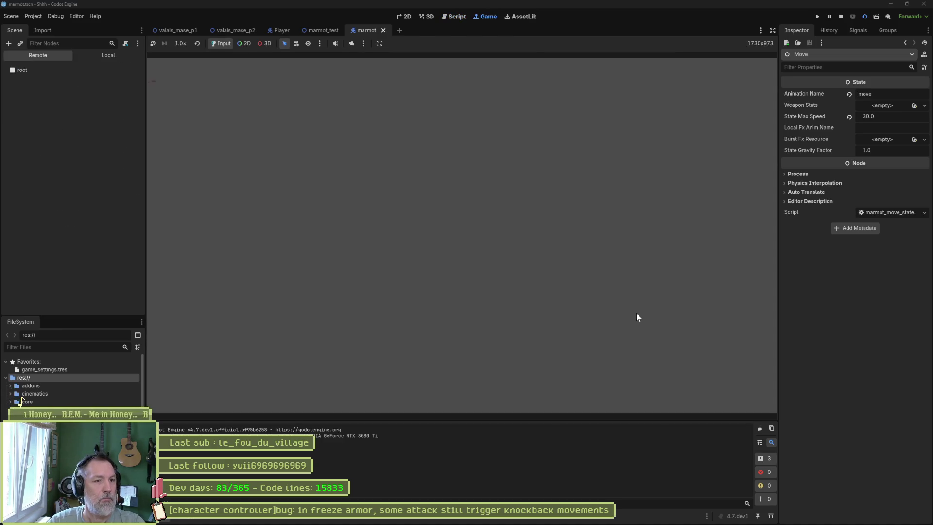
pyautogui.press('F8')
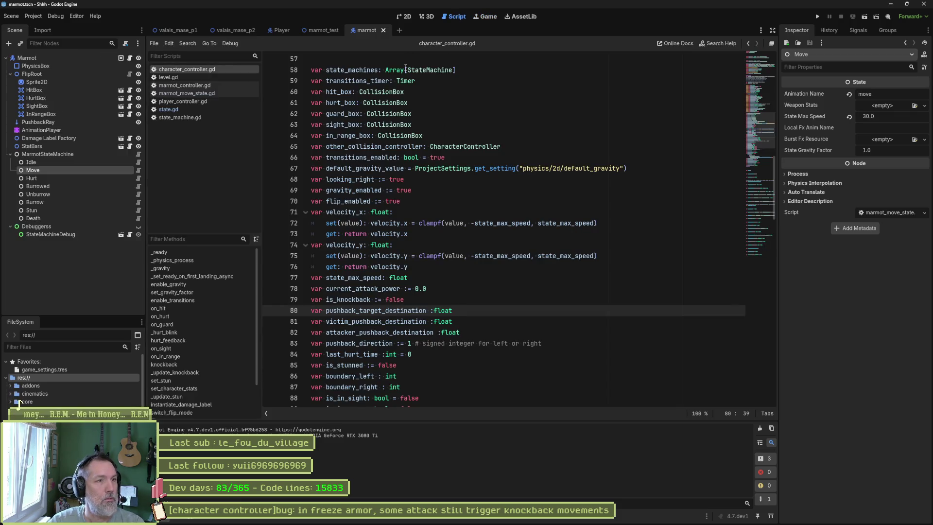
pyautogui.click(323, 30)
pyautogui.press('F6')
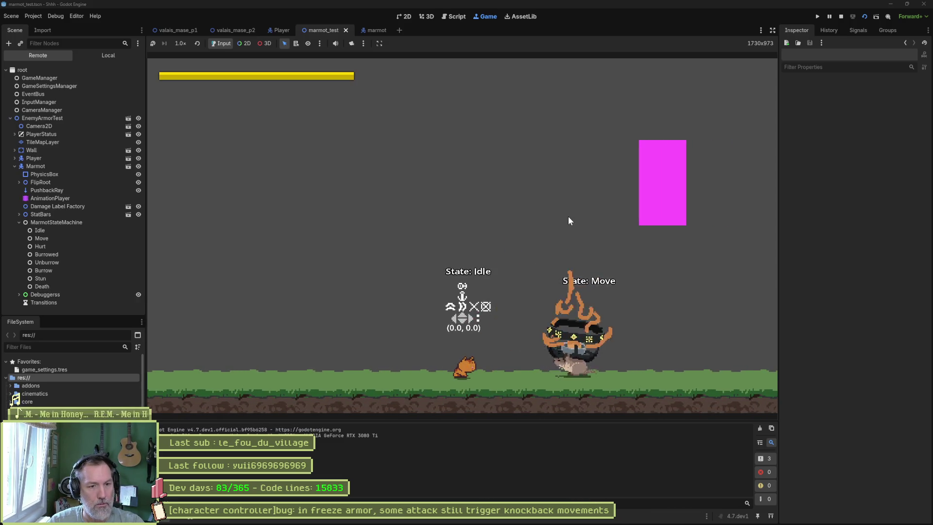
pyautogui.press('F8')
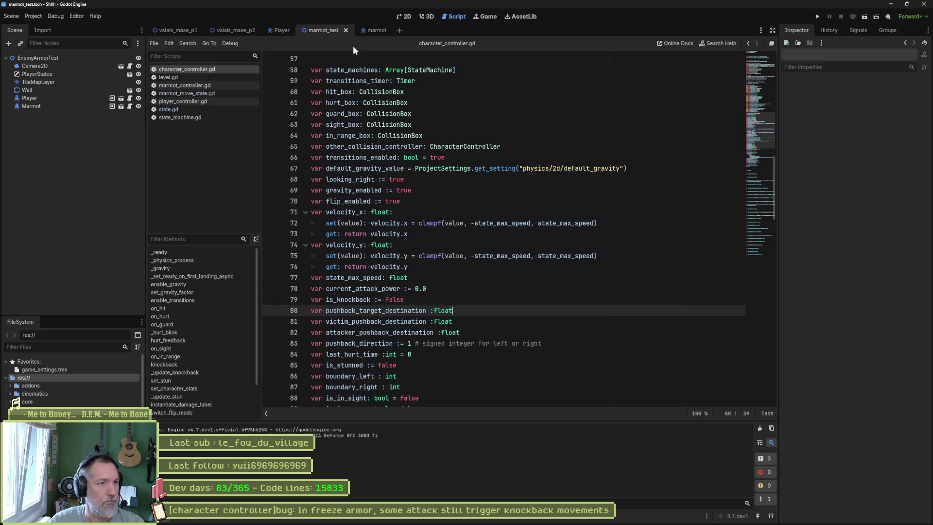
# - Uncomment lines 10–13, the player-side direction check, in marmot_move_state.gd's enter_state
pyautogui.click(216, 94)
pyautogui.moveTo(371, 159); pyautogui.dragTo(358, 185)
pyautogui.hotkey('ctrl', 'k')
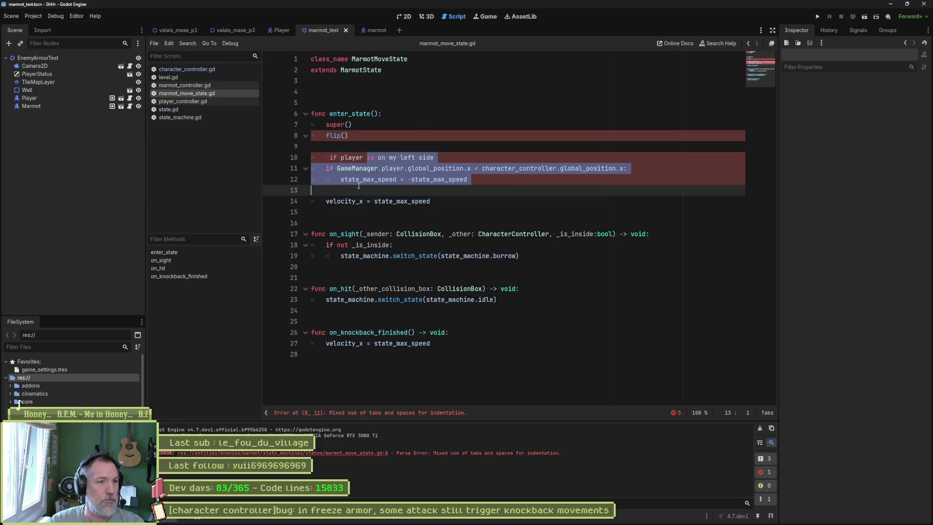
# - Undo the uncomment twice to restore the saved script, then run and stop the marmot_test scene
pyautogui.click(367, 158)
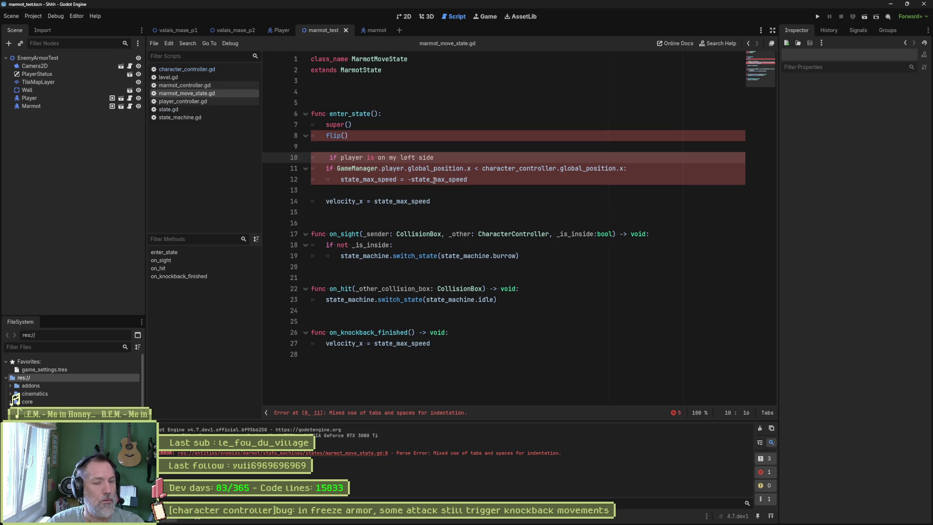
pyautogui.hotkey('ctrl', 'z')
pyautogui.hotkey('ctrl', 'z')
pyautogui.hotkey('ctrl', 'z')
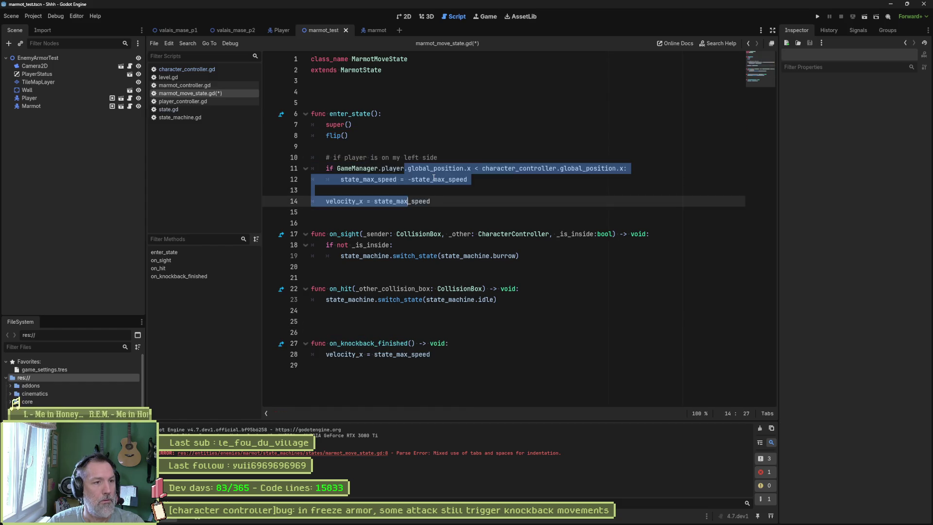
pyautogui.hotkey('ctrl', 'z')
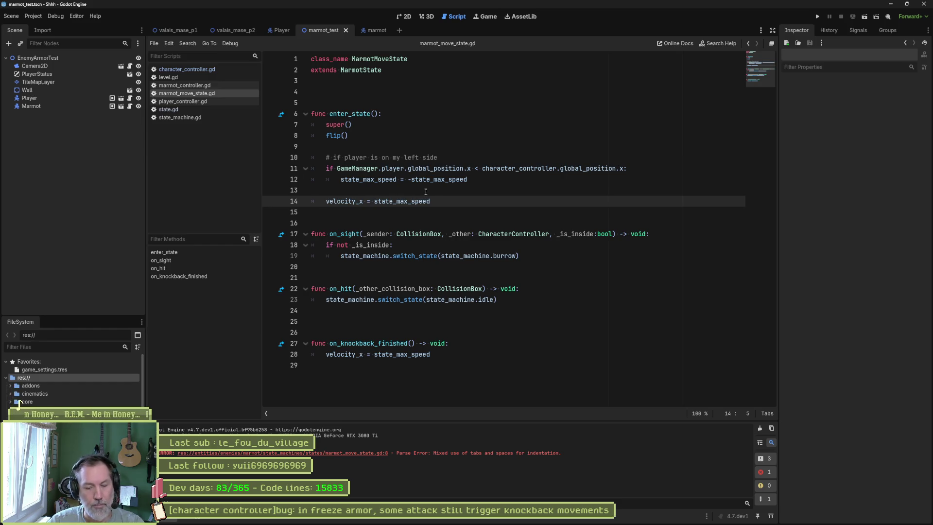
pyautogui.press('F6')
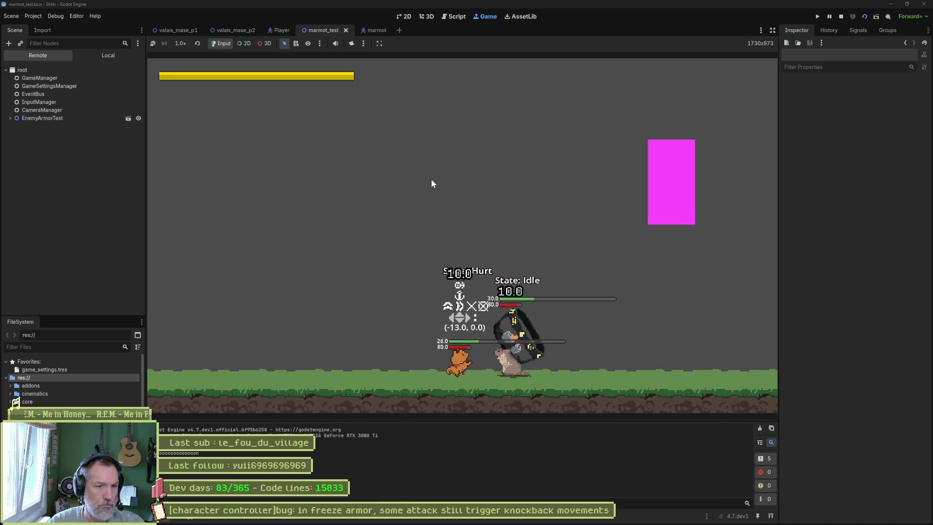
pyautogui.press('F8')
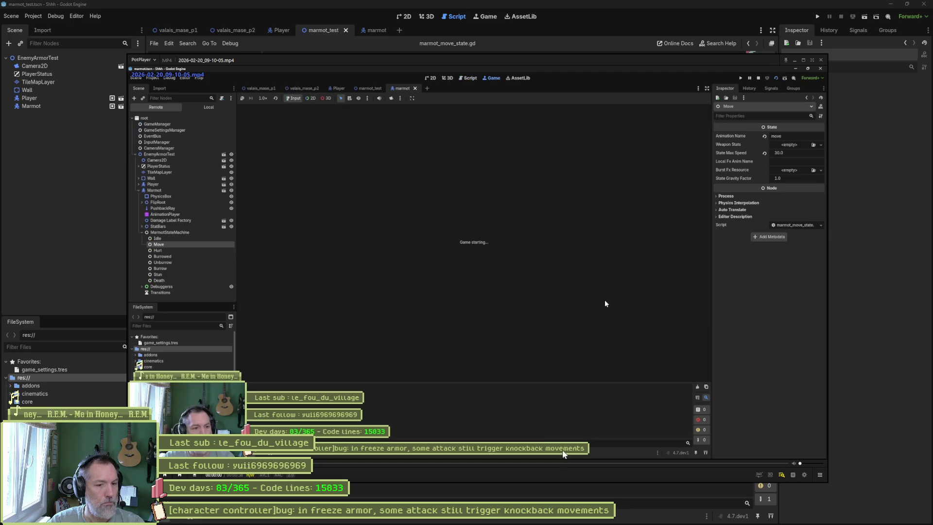
# - Pause the earlier recording around 00:00:24–00:00:26 and set master volume to 18%
pyautogui.click(554, 462)
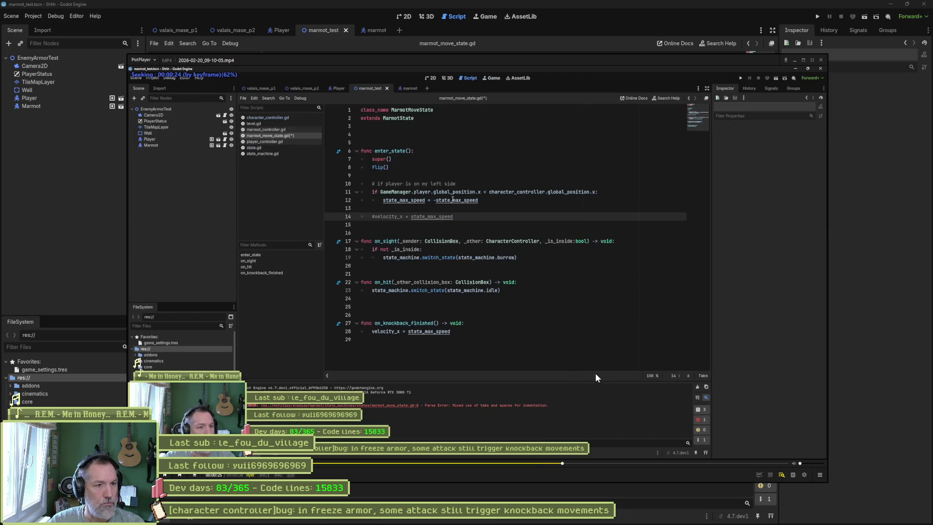
pyautogui.click(616, 366)
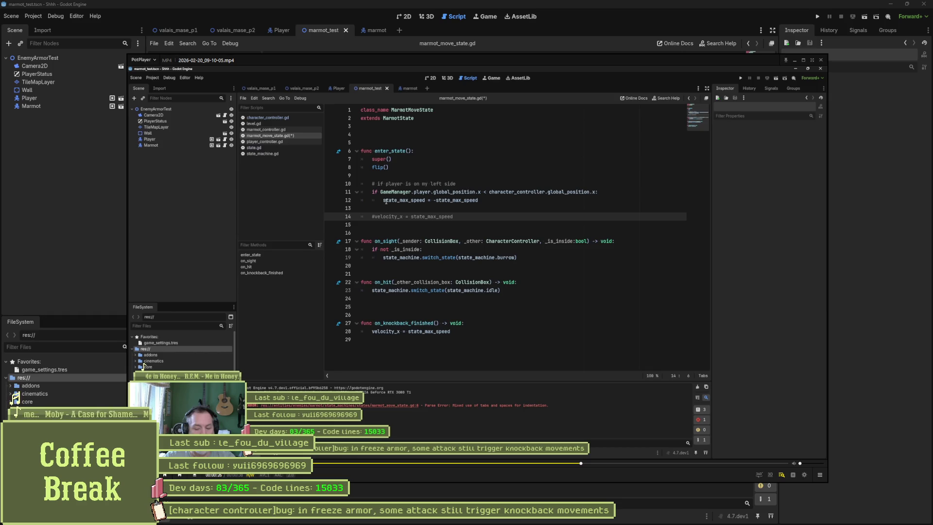
pyautogui.press('Down')
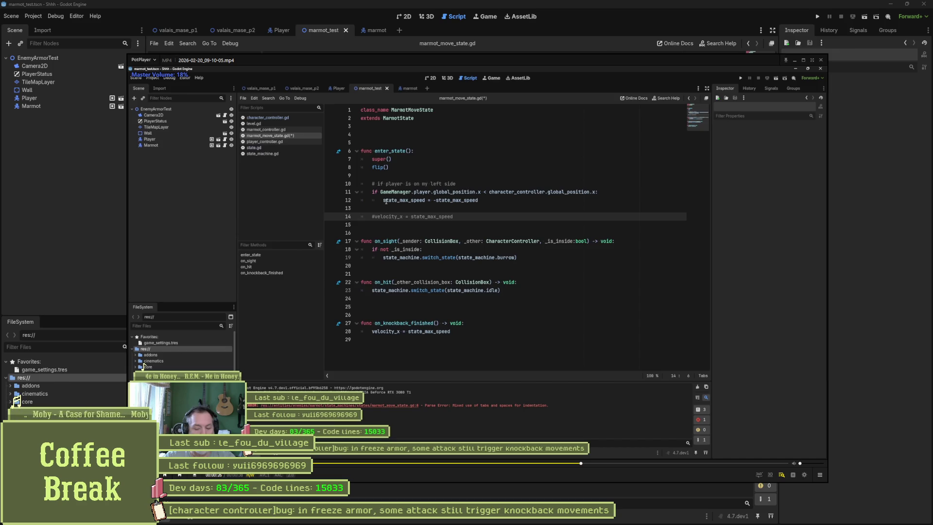
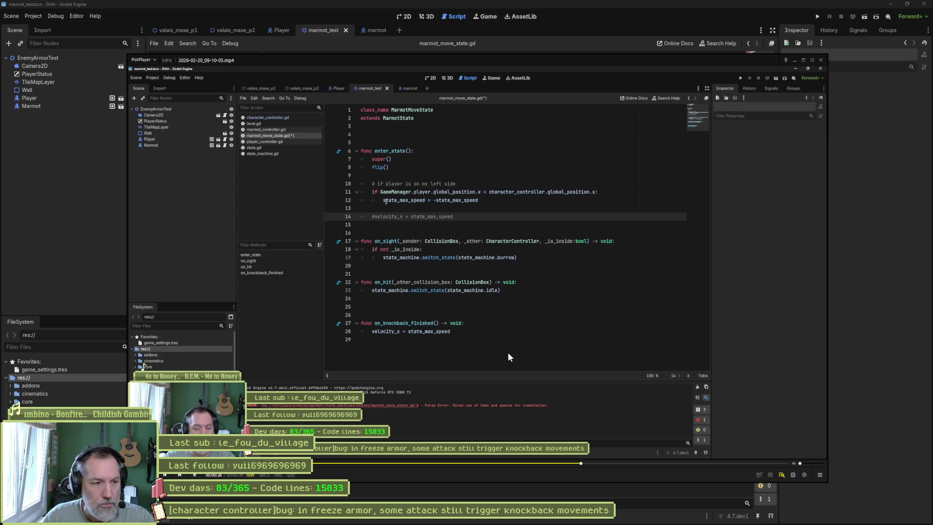
# - Review the freeze armor knockback bug task, then select the velocity_x assignment on line 14
pyautogui.click(491, 520)
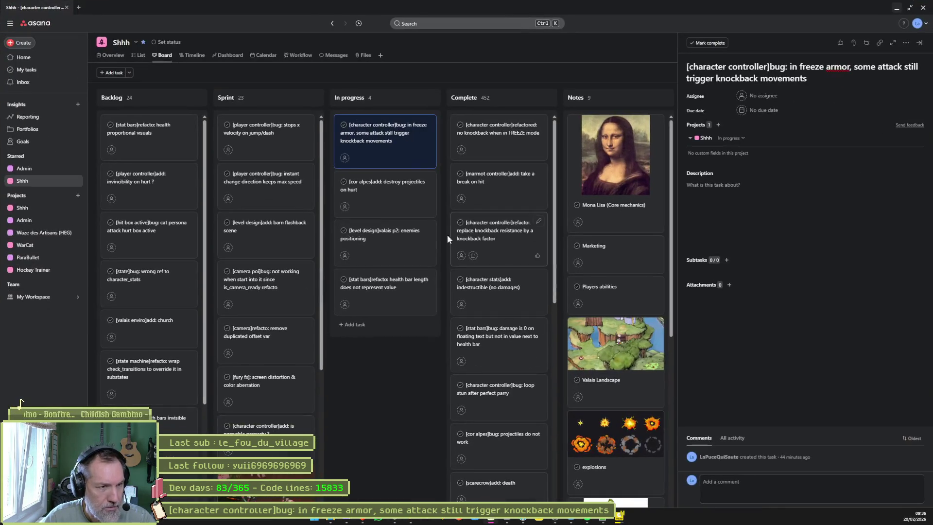
pyautogui.click(828, 67)
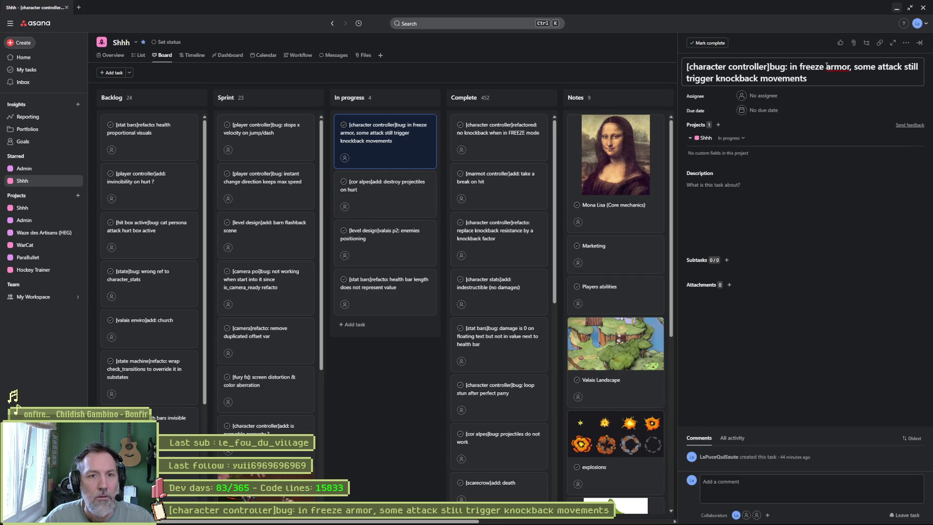
pyautogui.click(896, 7)
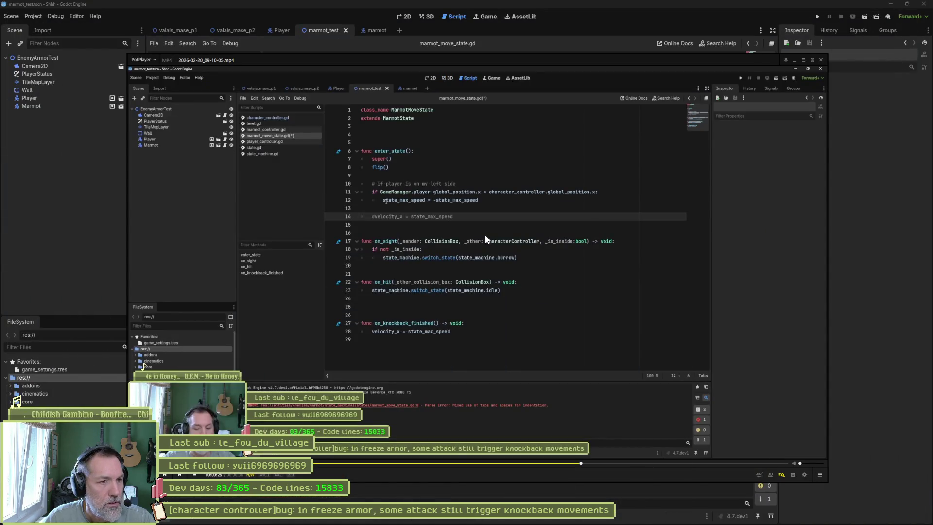
pyautogui.click(77, 182)
pyautogui.moveTo(430, 203); pyautogui.dragTo(310, 203)
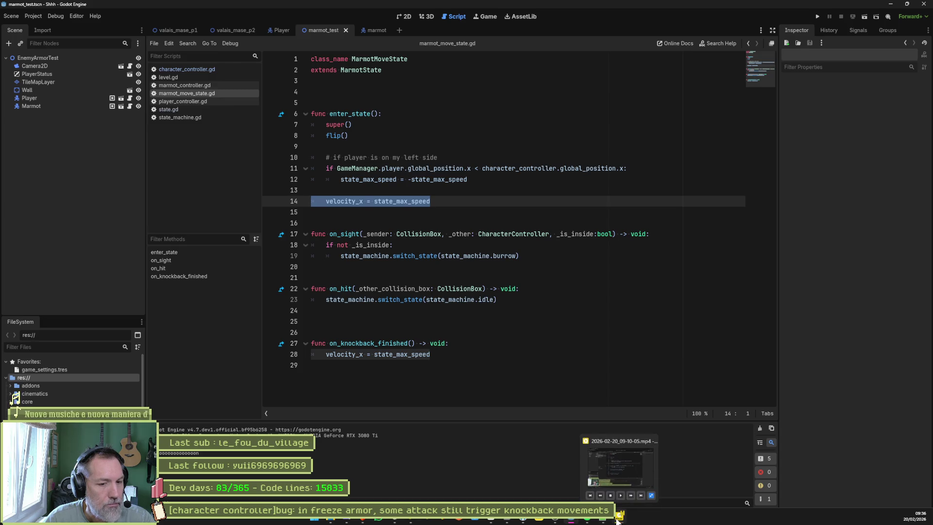
# - Rewind the recording and pause it repeatedly around the marmot's attack, then hide the video
pyautogui.click(617, 517)
pyautogui.press('Left')
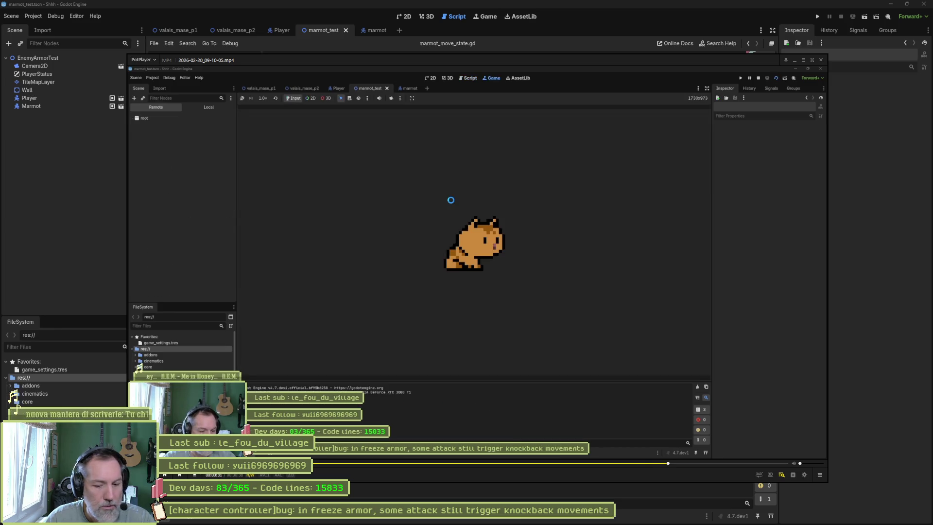
pyautogui.press('space')
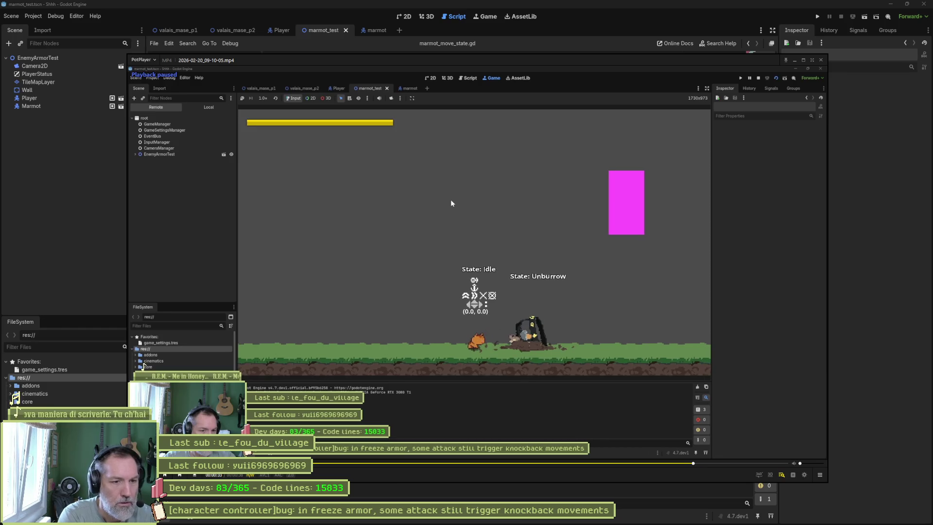
pyautogui.press('space')
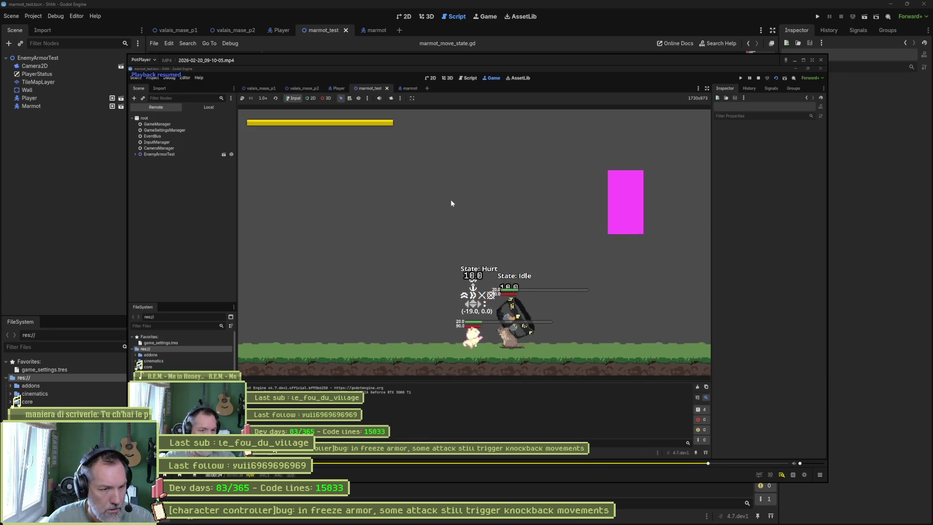
pyautogui.press('space')
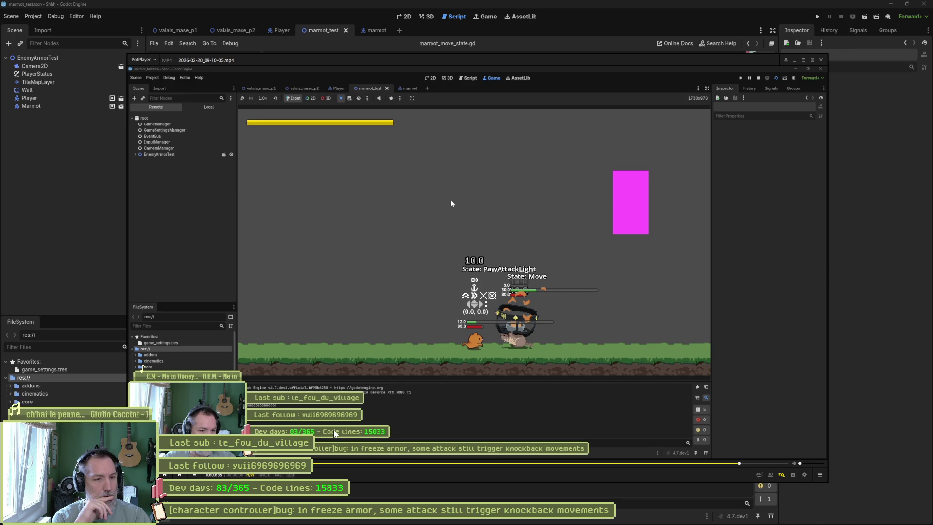
pyautogui.press('space')
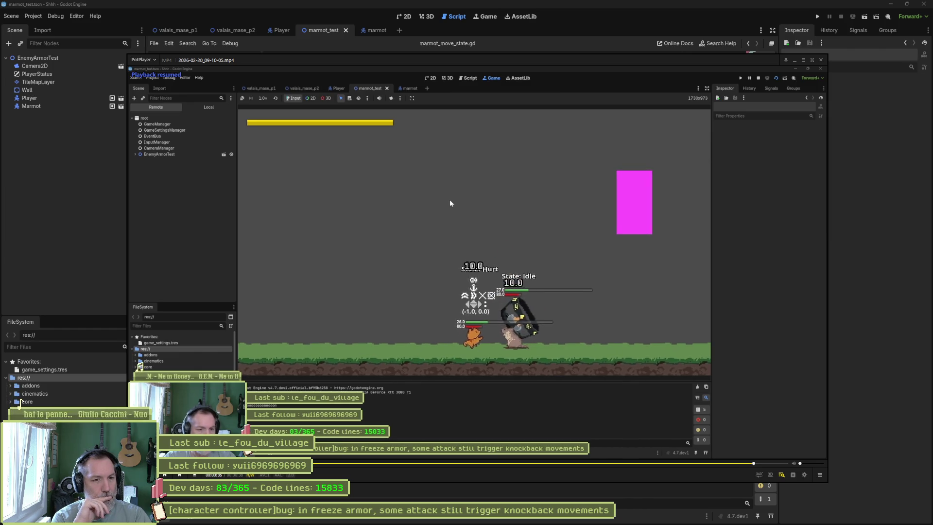
pyautogui.press('space')
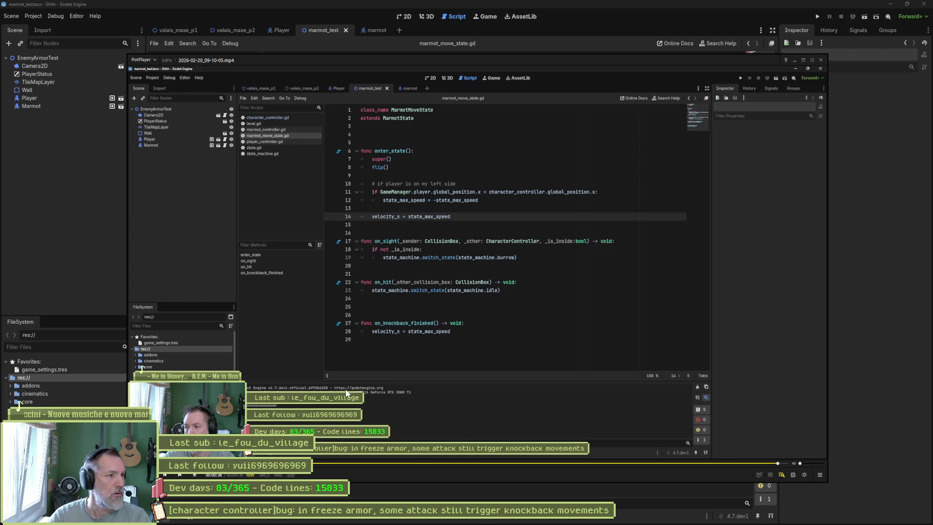
pyautogui.click(34, 226)
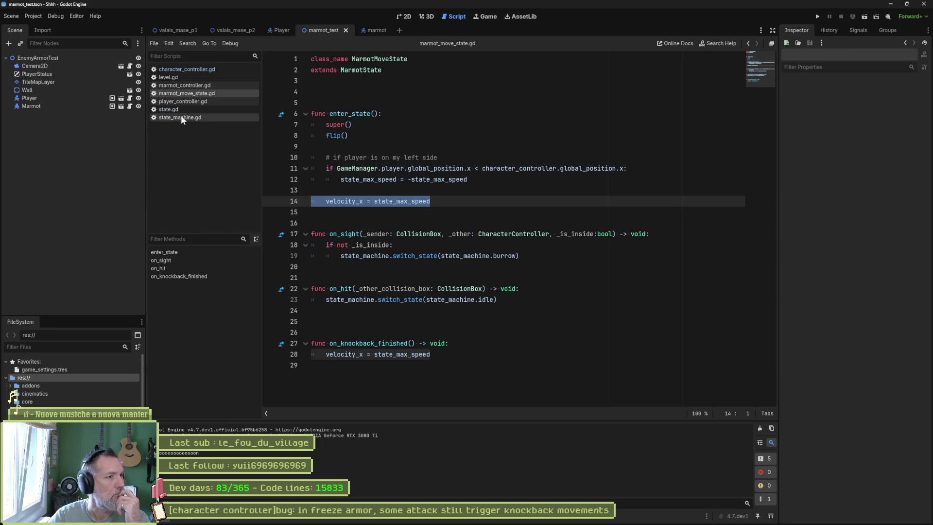
# - Inspect the velocity_x = 0.0 reset in state.gd's _on_freeze_finished, then open character_controller.gd
pyautogui.click(193, 109)
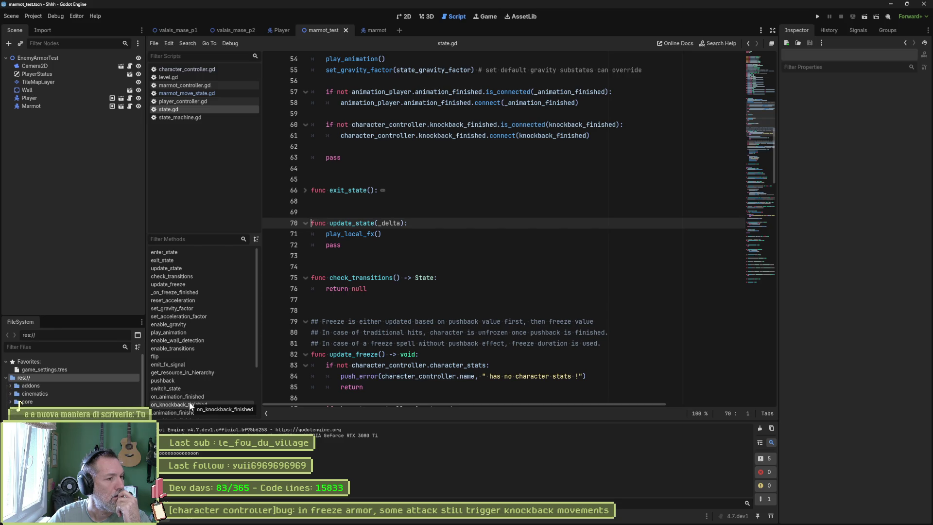
pyautogui.click(182, 290)
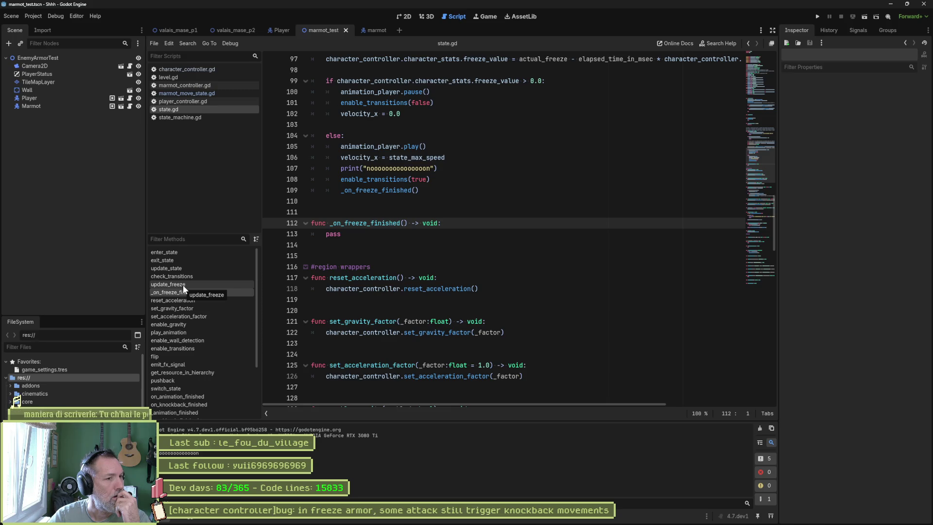
pyautogui.scroll(2, 369, 163)
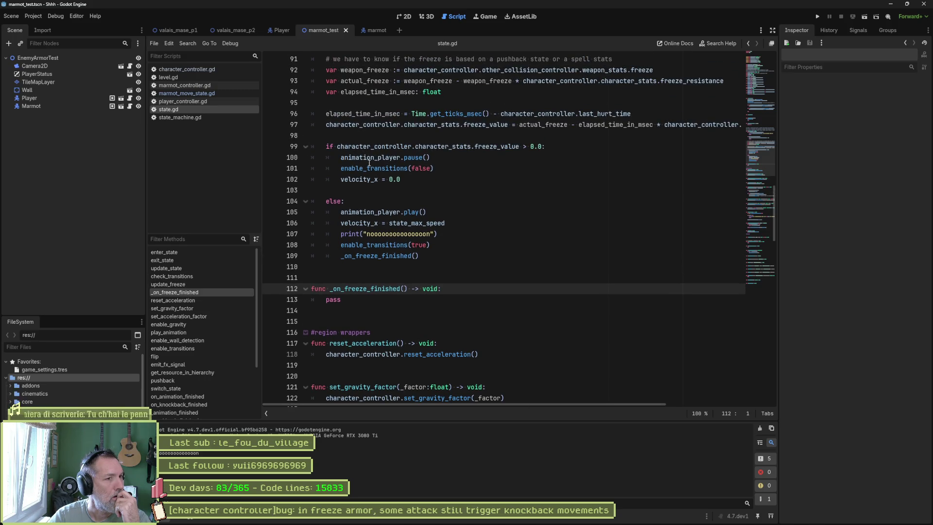
pyautogui.moveTo(341, 179); pyautogui.dragTo(415, 182)
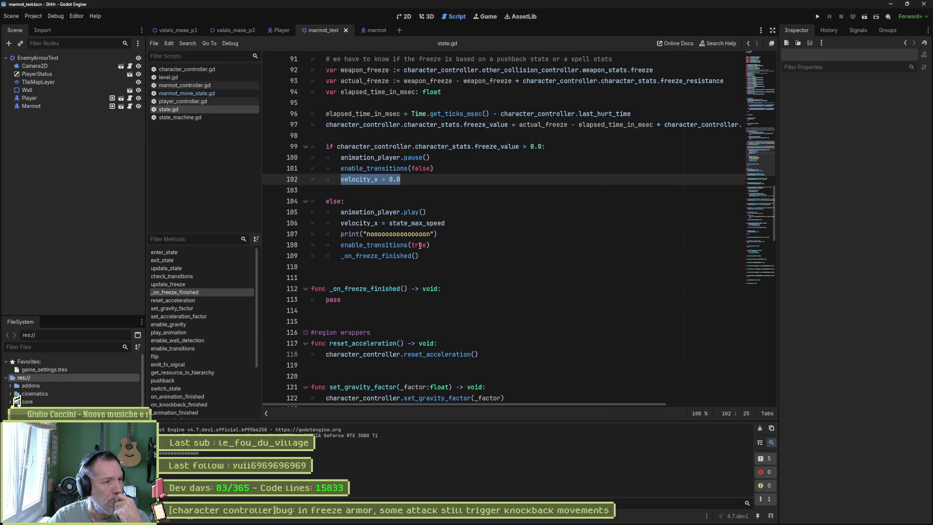
pyautogui.click(203, 94)
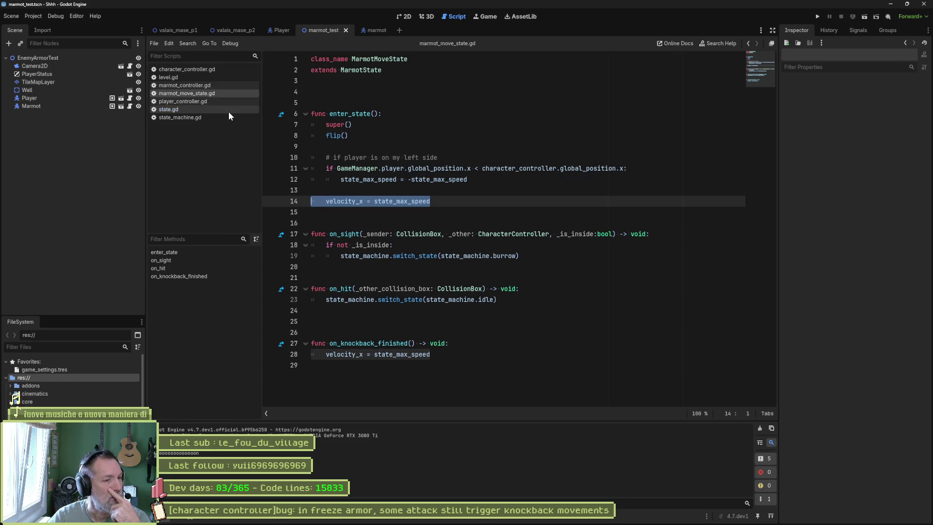
pyautogui.click(215, 72)
pyautogui.click(182, 316)
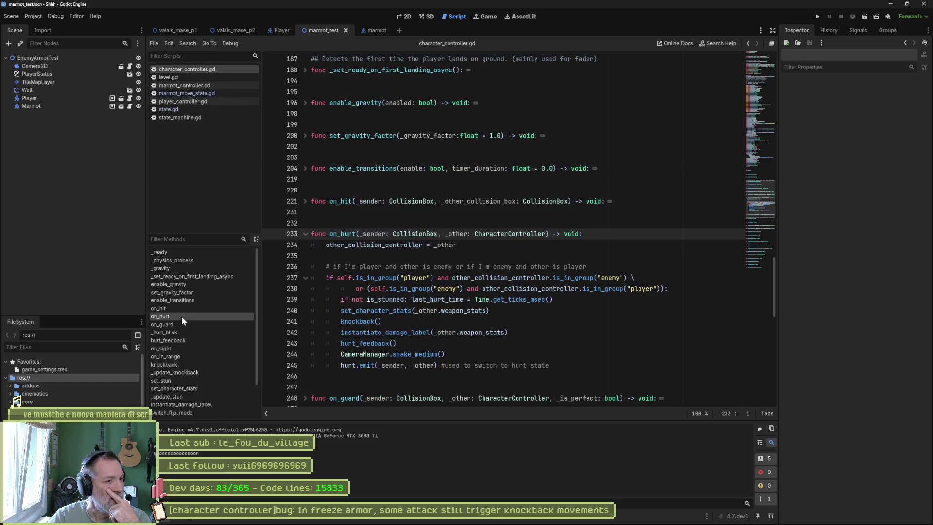
pyautogui.click(362, 321)
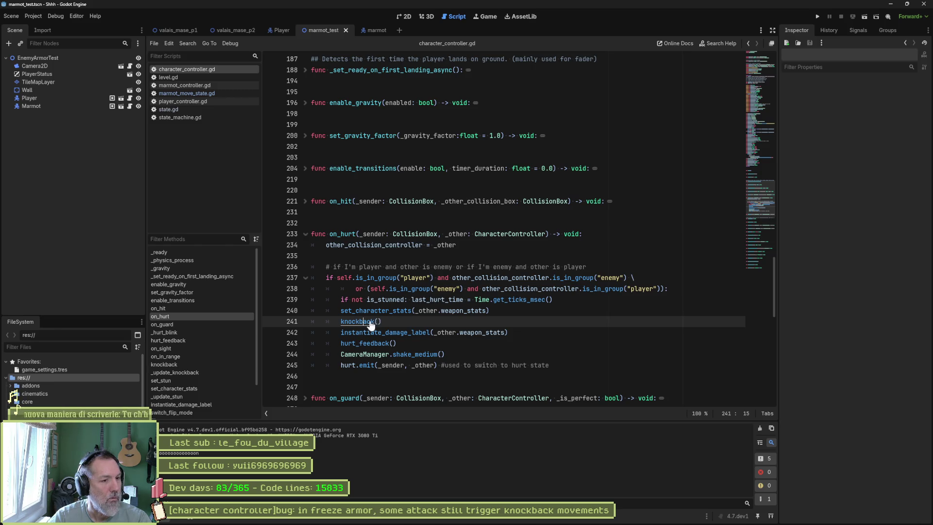
pyautogui.keyDown('ctrl'); pyautogui.click(373, 320); pyautogui.keyUp('ctrl')
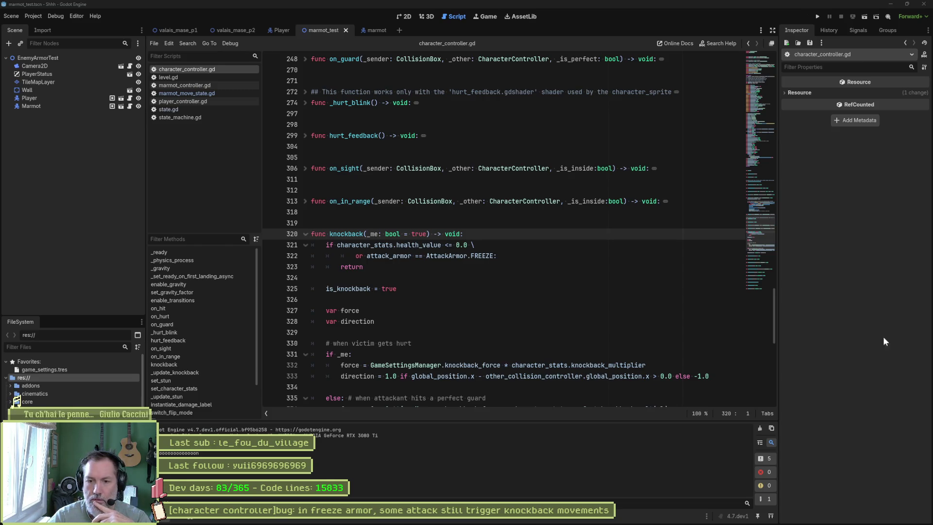
pyautogui.click(469, 286)
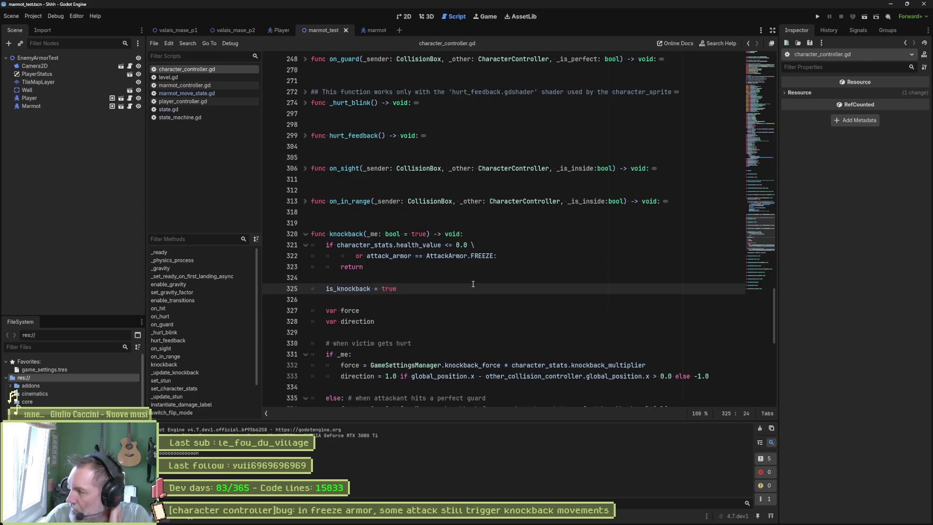
pyautogui.click(221, 93)
pyautogui.click(355, 201)
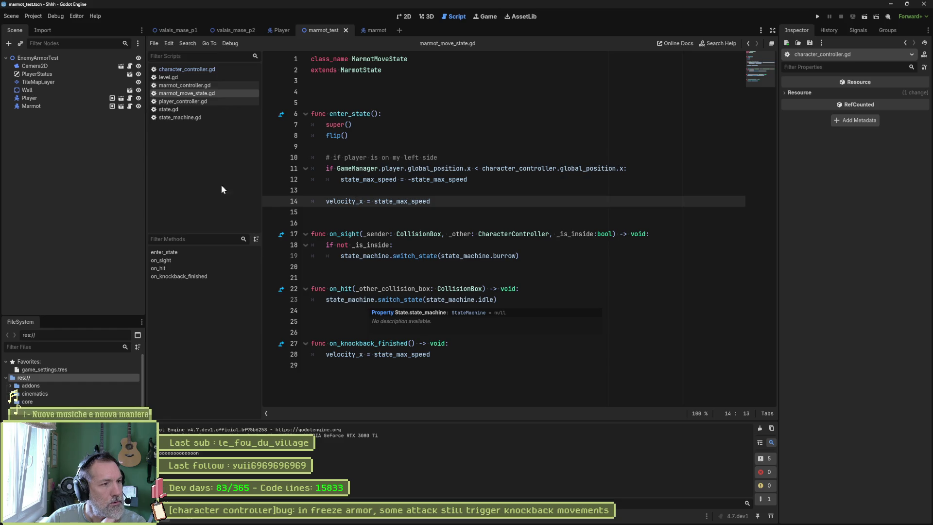
# - Select update_freeze in state.gd and search all project scripts for it
pyautogui.click(182, 117)
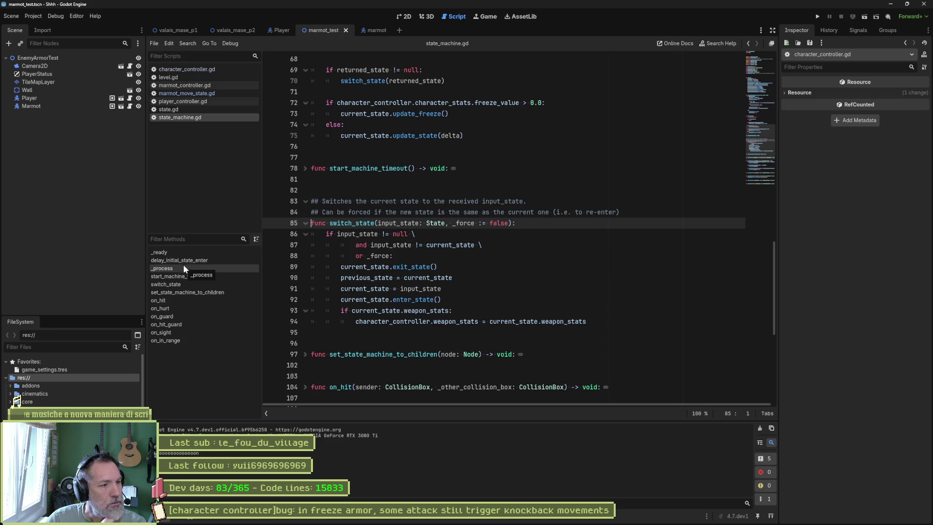
pyautogui.click(187, 110)
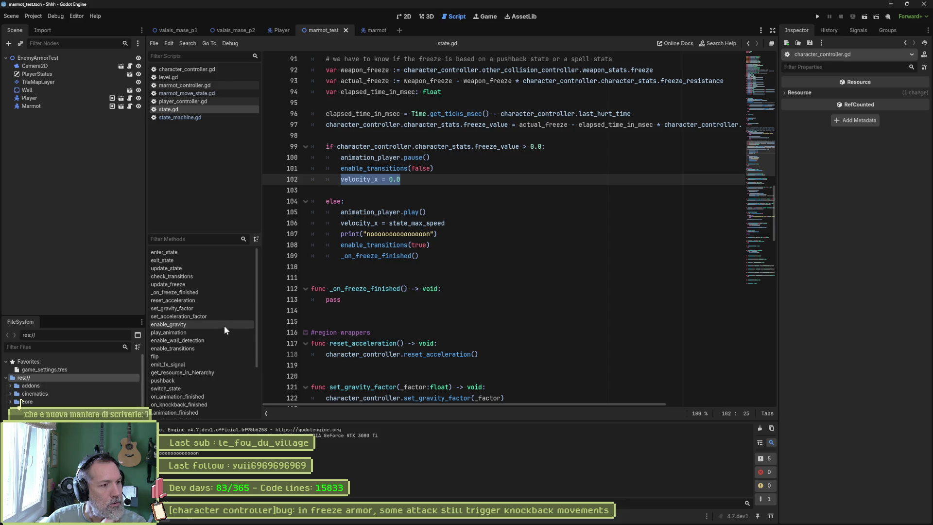
pyautogui.click(200, 284)
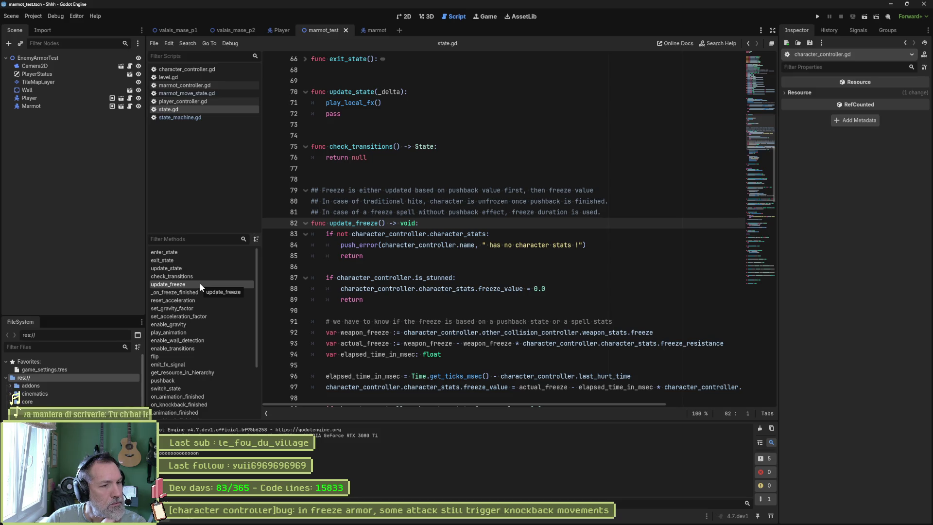
pyautogui.moveTo(351, 234)
pyautogui.mouseDown()
pyautogui.moveTo(327, 233)
pyautogui.moveTo(355, 223)
pyautogui.mouseUp()
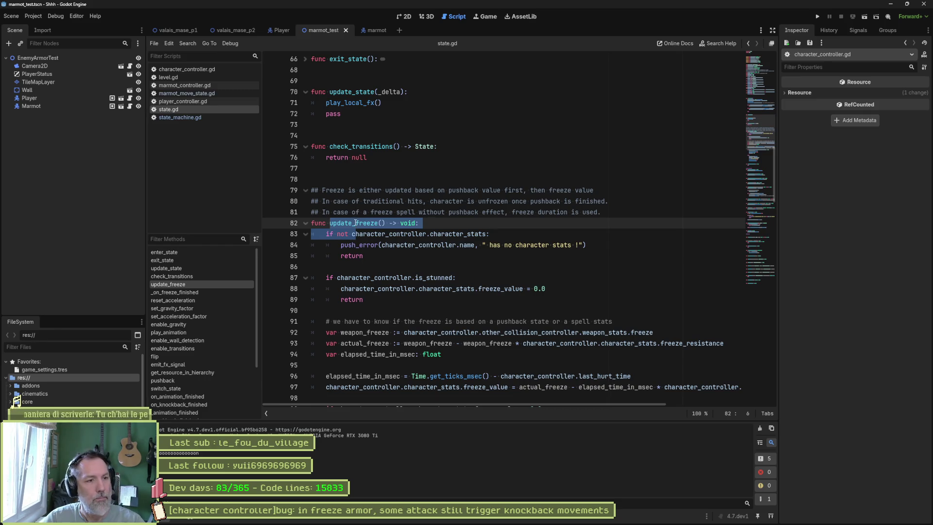
pyautogui.doubleClick(355, 223)
pyautogui.click(483, 301)
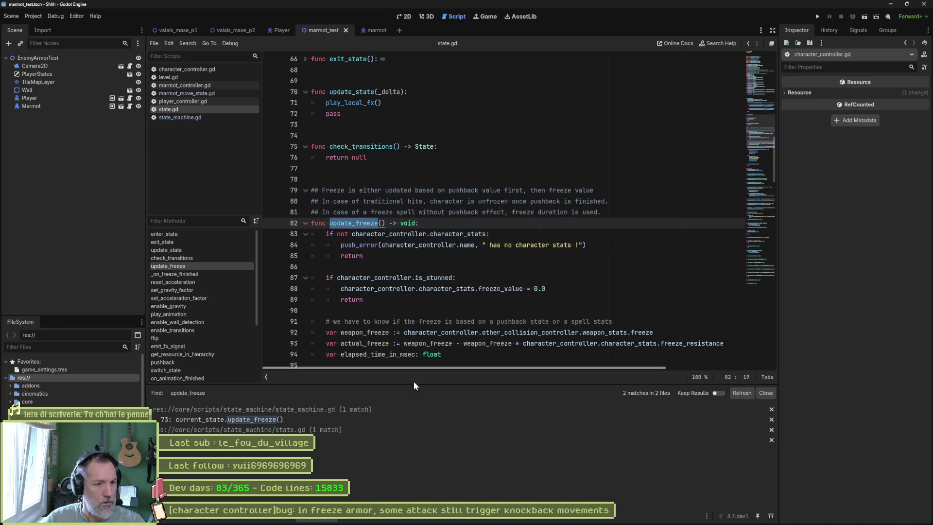
# - Open the update_freeze call in state_machine.gd and jump to its definition in state.gd
pyautogui.click(340, 418)
pyautogui.scroll(5, 413, 228)
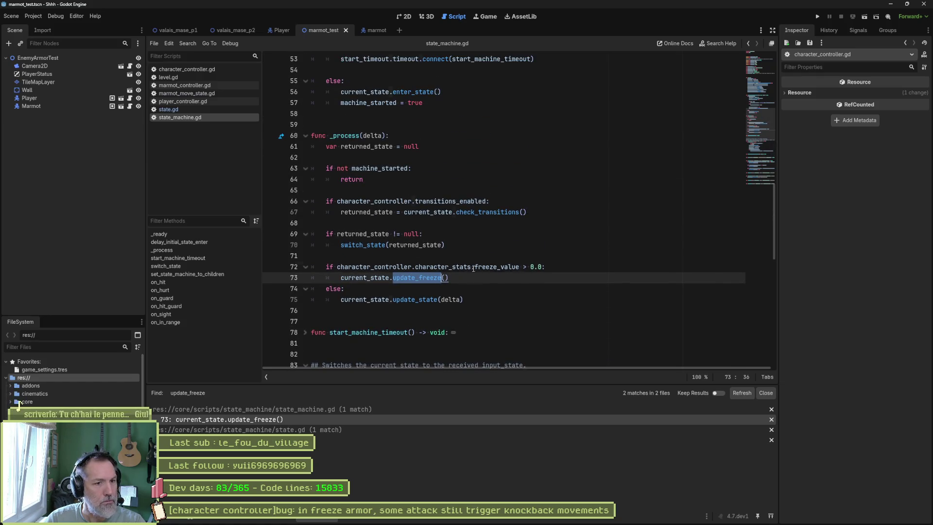
pyautogui.click(444, 277)
pyautogui.keyDown('ctrl'); pyautogui.click(420, 278); pyautogui.keyUp('ctrl')
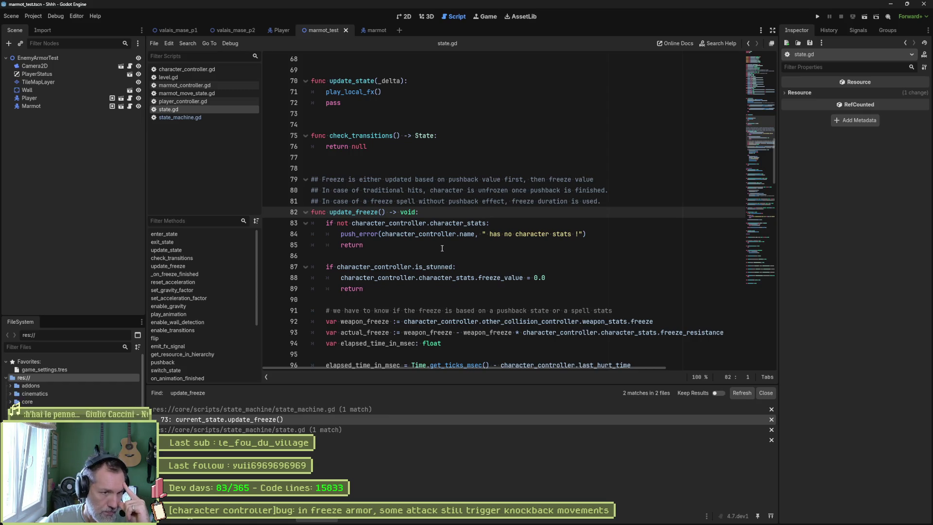
# - Select the freeze_value check and the three-line frozen branch, then show the recording
pyautogui.scroll(-1, 427, 253)
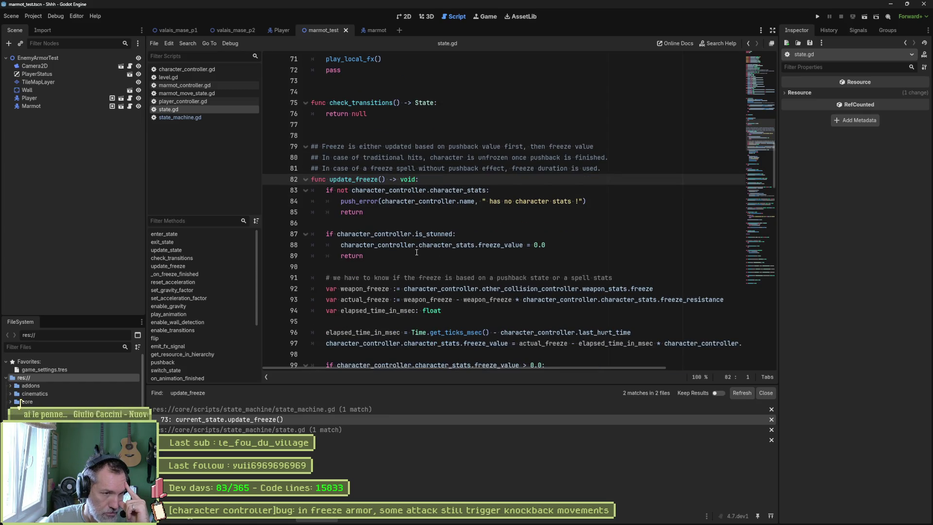
pyautogui.moveTo(427, 233); pyautogui.dragTo(420, 258)
pyautogui.scroll(-2, 420, 260)
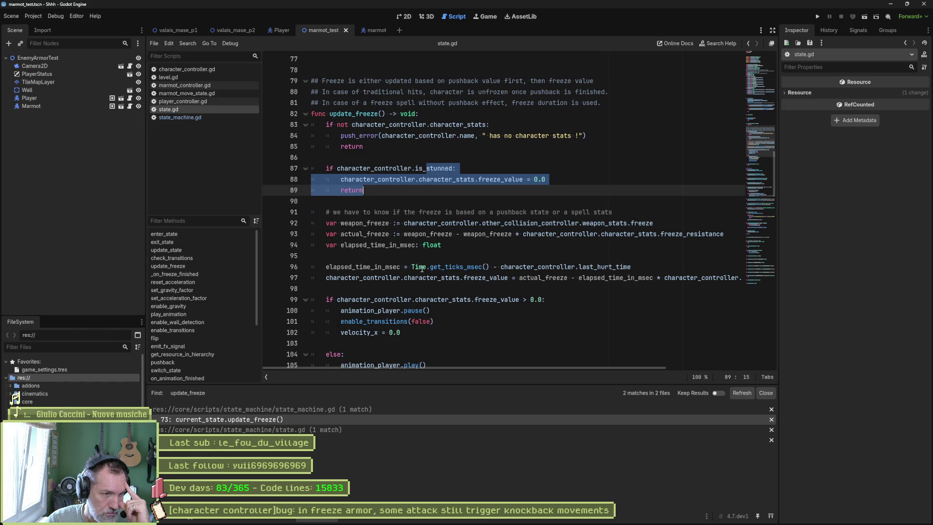
pyautogui.scroll(-1, 425, 287)
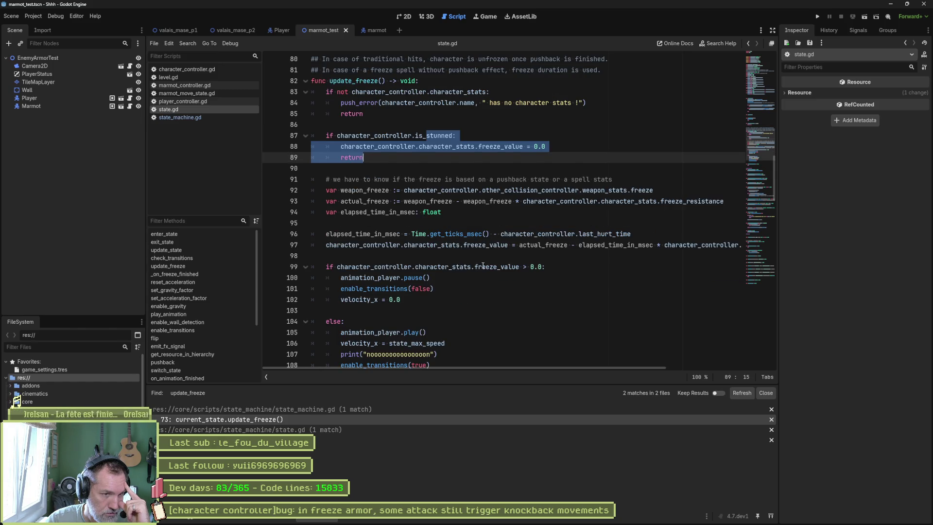
pyautogui.moveTo(479, 267); pyautogui.dragTo(533, 266)
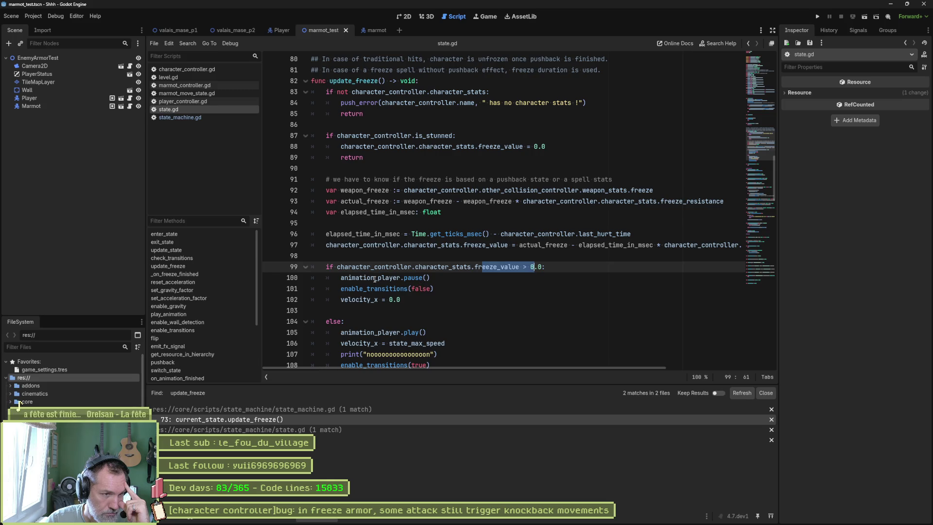
pyautogui.moveTo(381, 277); pyautogui.dragTo(378, 298)
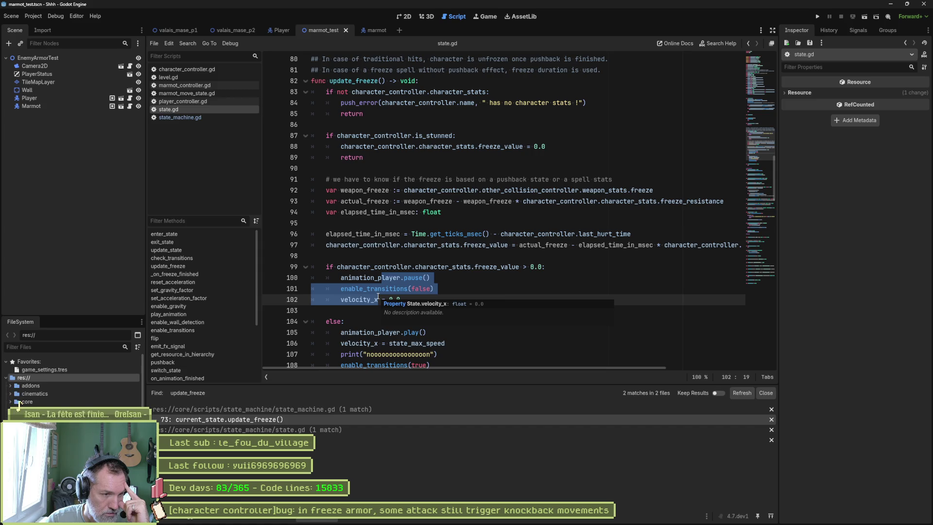
pyautogui.click(621, 517)
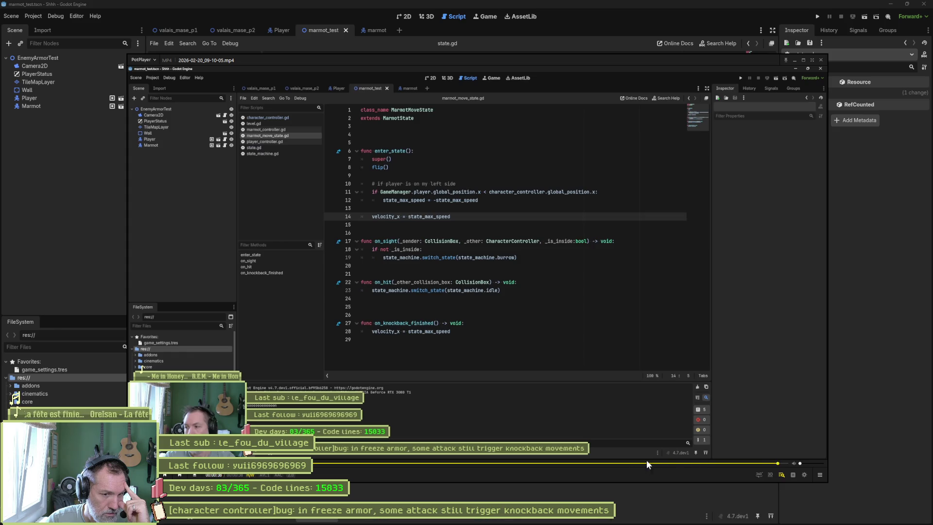
# - Seek the recording to the game run and pause at the marmot encounter
pyautogui.click(495, 461)
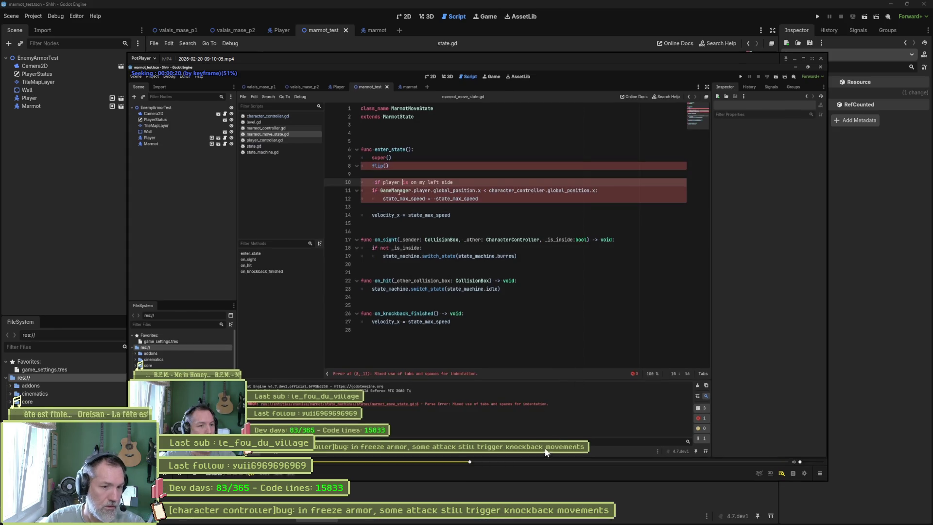
pyautogui.click(571, 461)
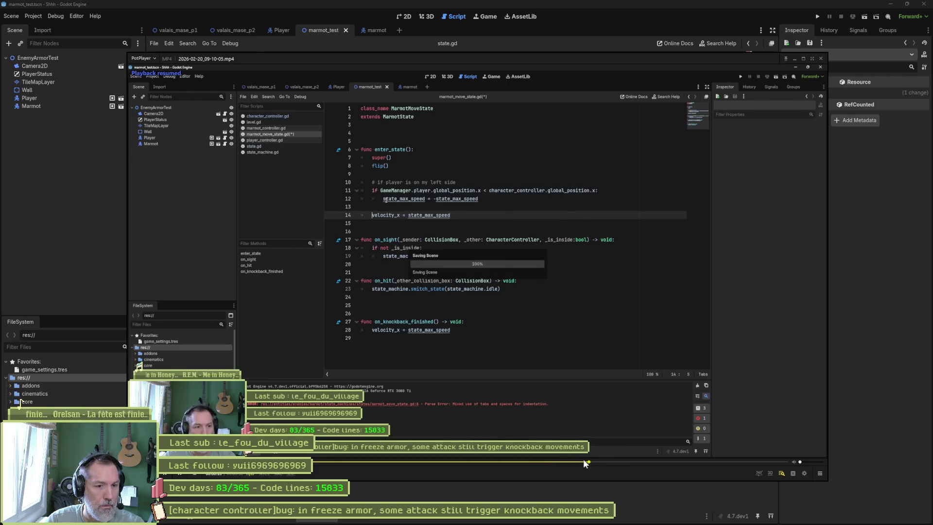
pyautogui.click(646, 462)
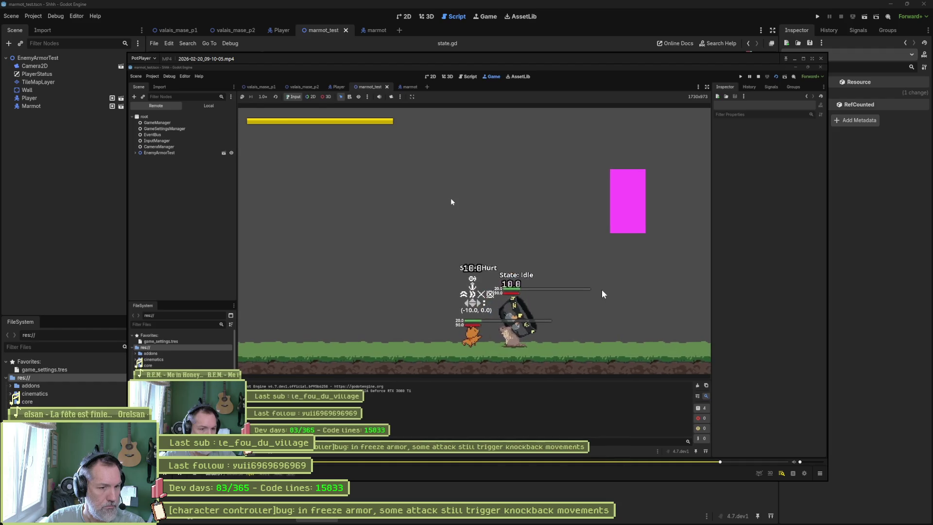
pyautogui.click(451, 197)
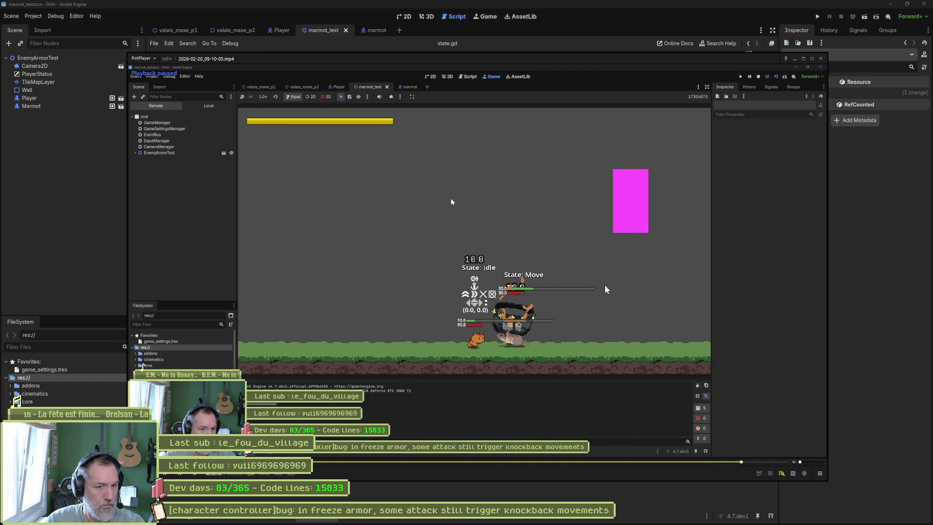
pyautogui.rightClick(571, 307)
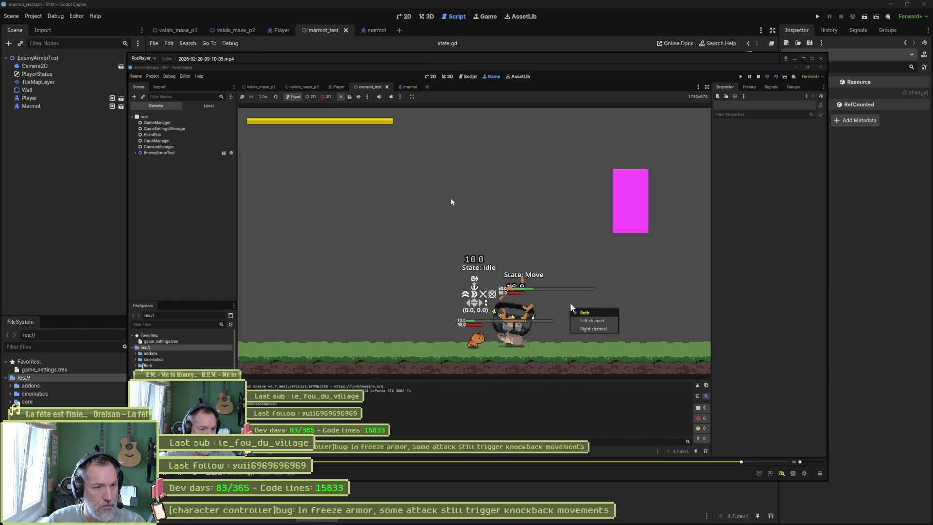
pyautogui.click(651, 412)
# - Step frames back and forward around the PawAttackLight hit, then return and pick velocity_x
pyautogui.press('d')
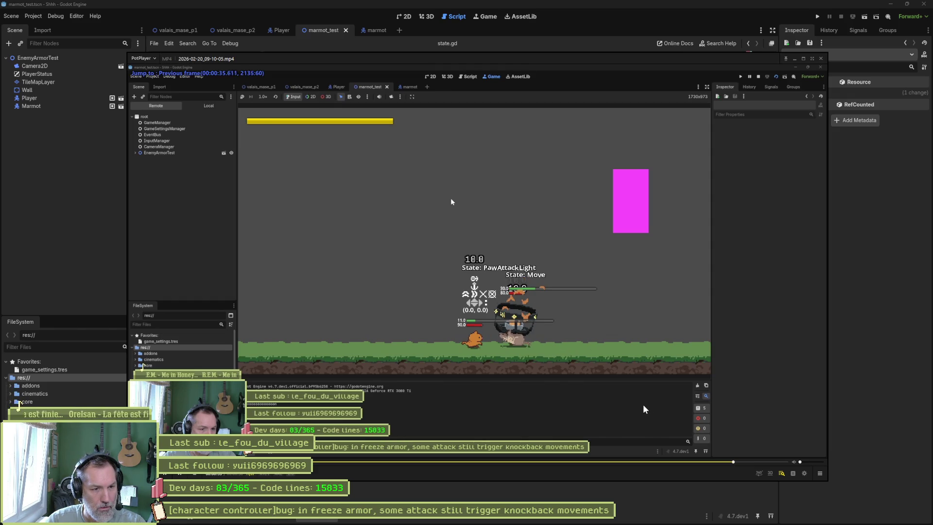
pyautogui.press('d')
pyautogui.press('d')
pyautogui.press('d')
pyautogui.press('d')
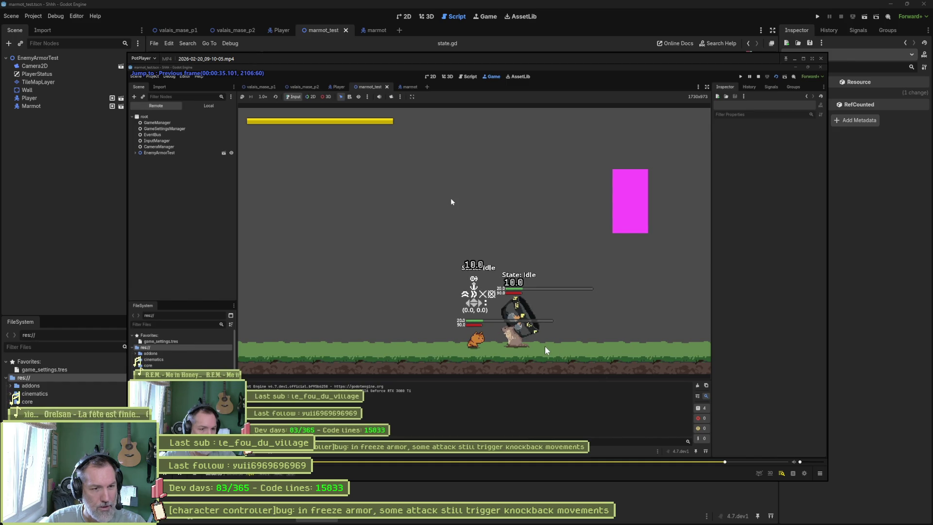
pyautogui.press('space')
pyautogui.press('space')
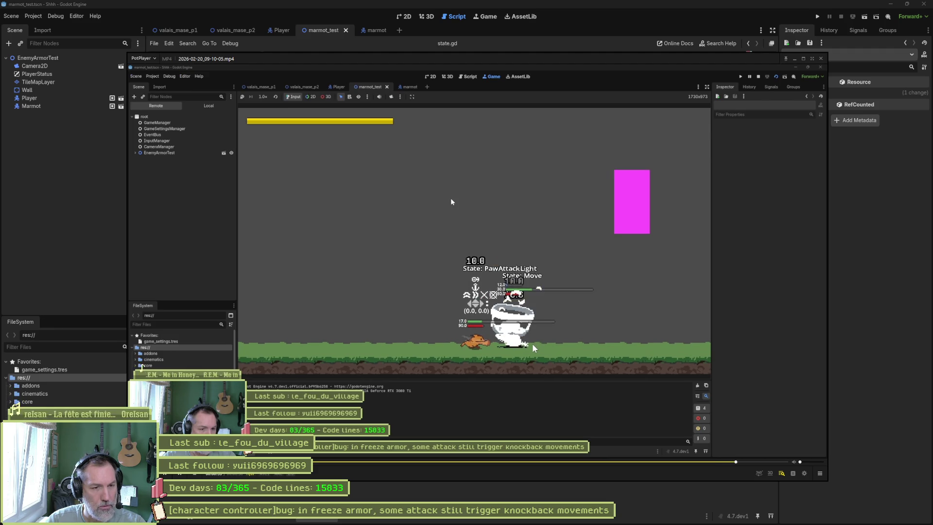
pyautogui.press('f')
pyautogui.press('f')
pyautogui.press('f')
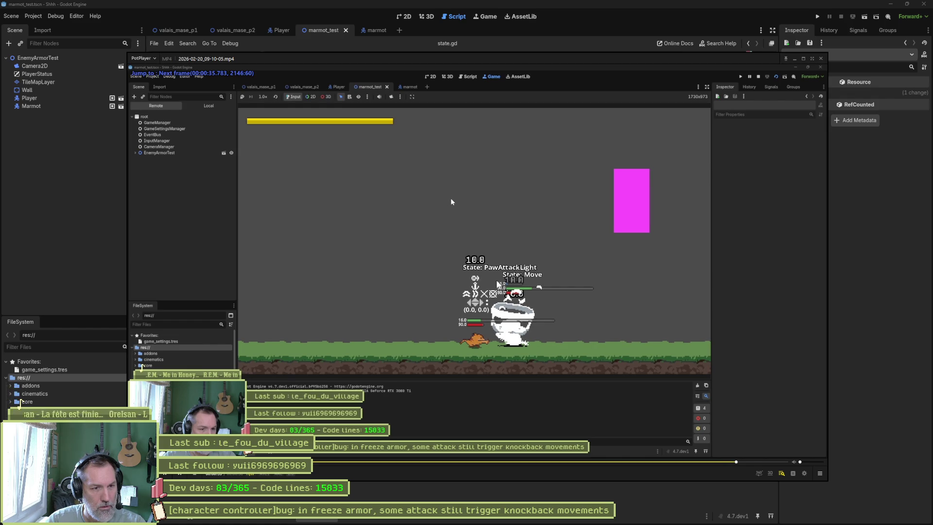
pyautogui.press('f')
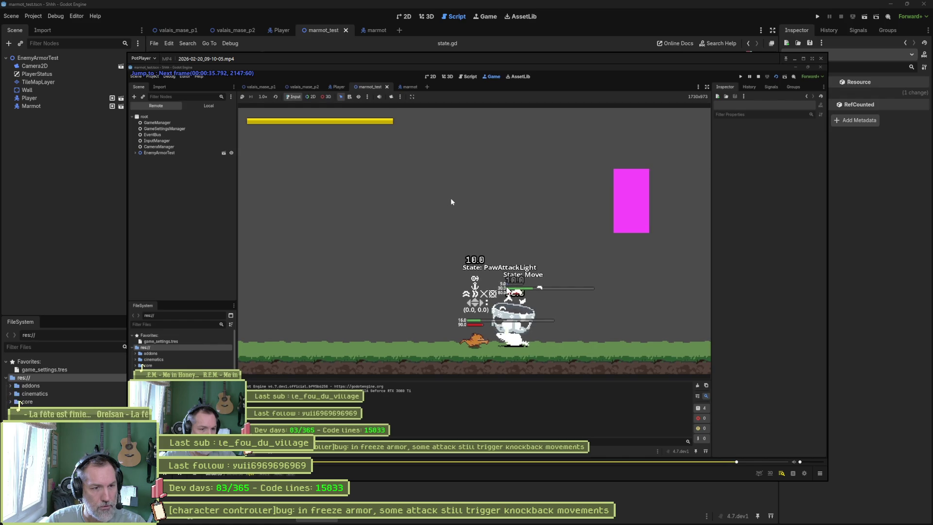
pyautogui.press('f')
pyautogui.press('f')
pyautogui.press('f')
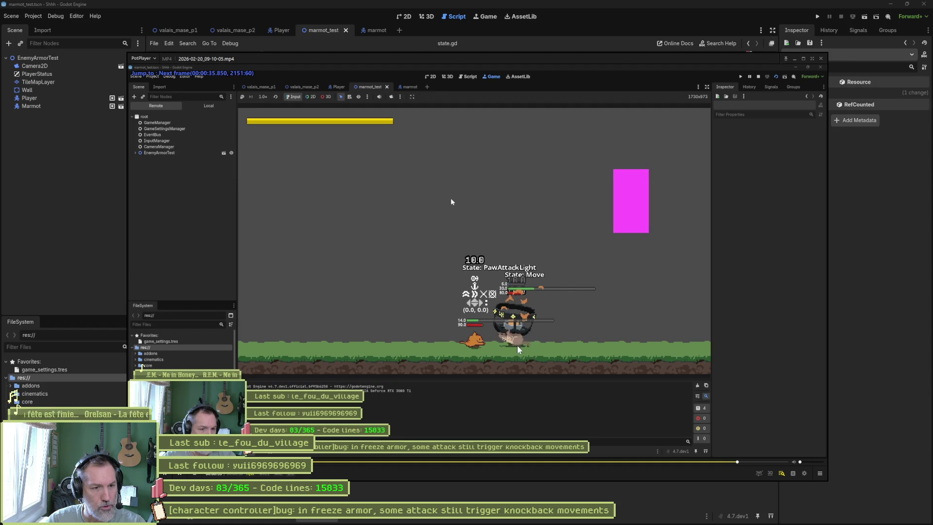
pyautogui.press('f')
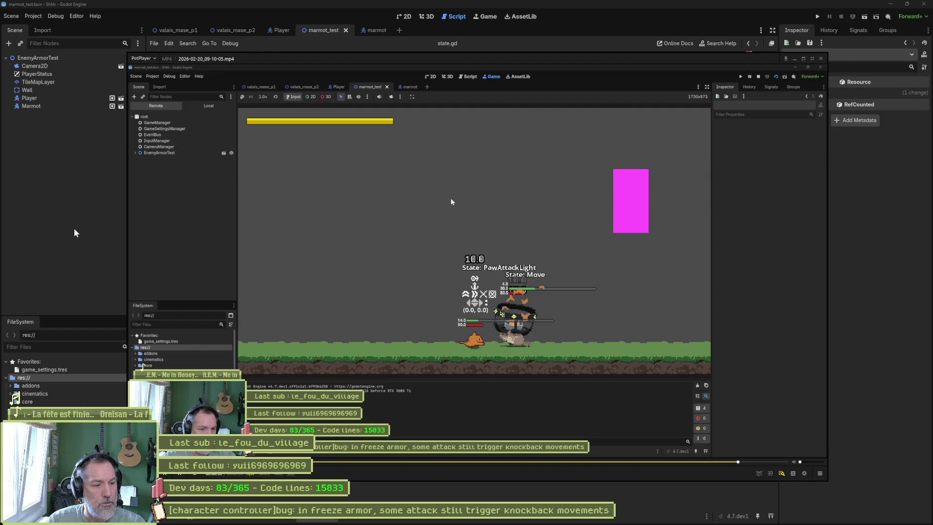
pyautogui.hotkey('alt', 'Tab')
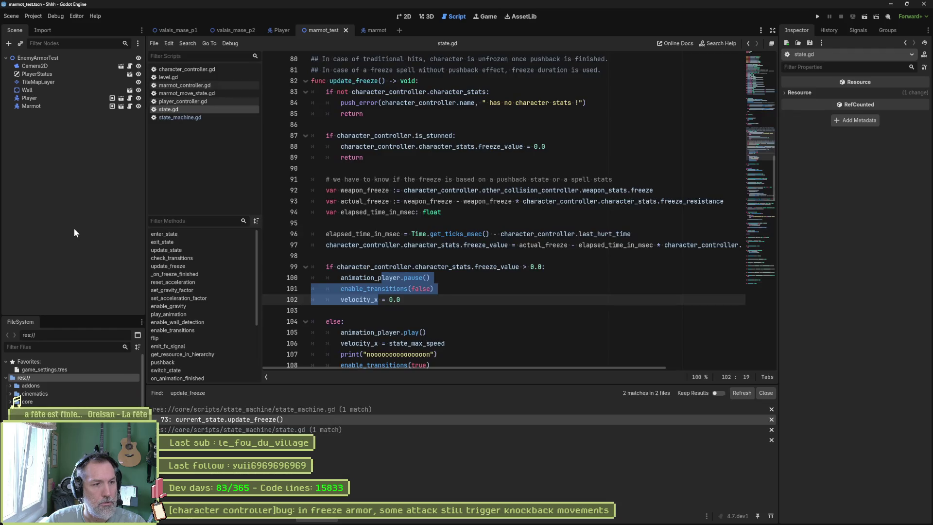
pyautogui.doubleClick(372, 300)
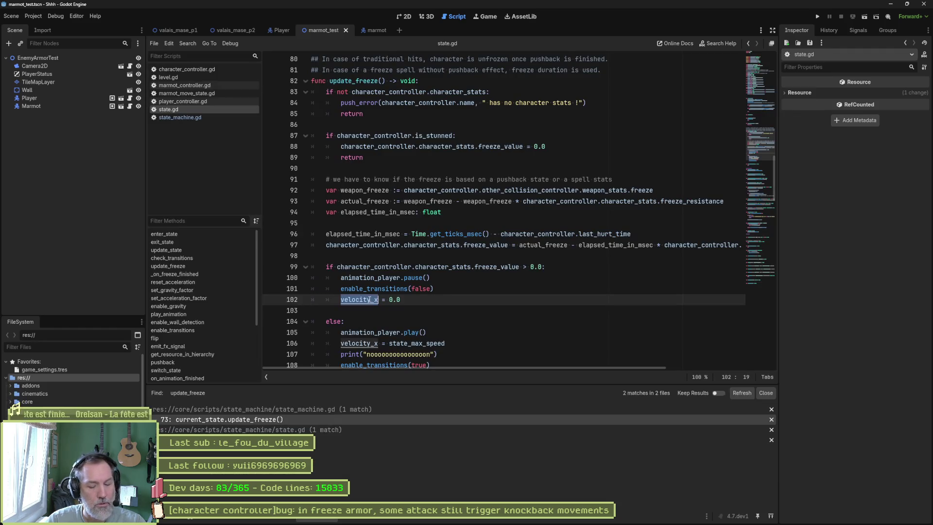
# - Search the project for velocity_x (66 matches, 42 files) and open the marmot_move_state.gd line 14 result
pyautogui.hotkey('ctrl', 'shift', 'f')
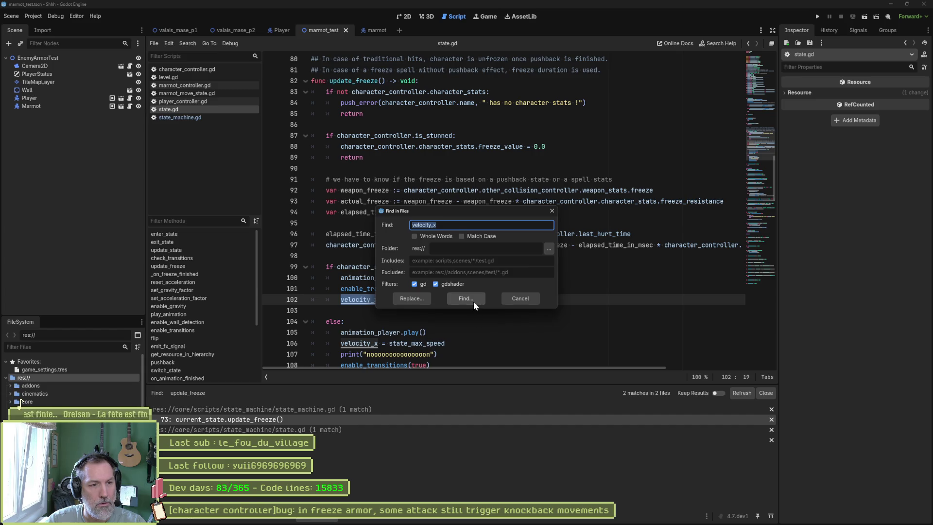
pyautogui.click(473, 302)
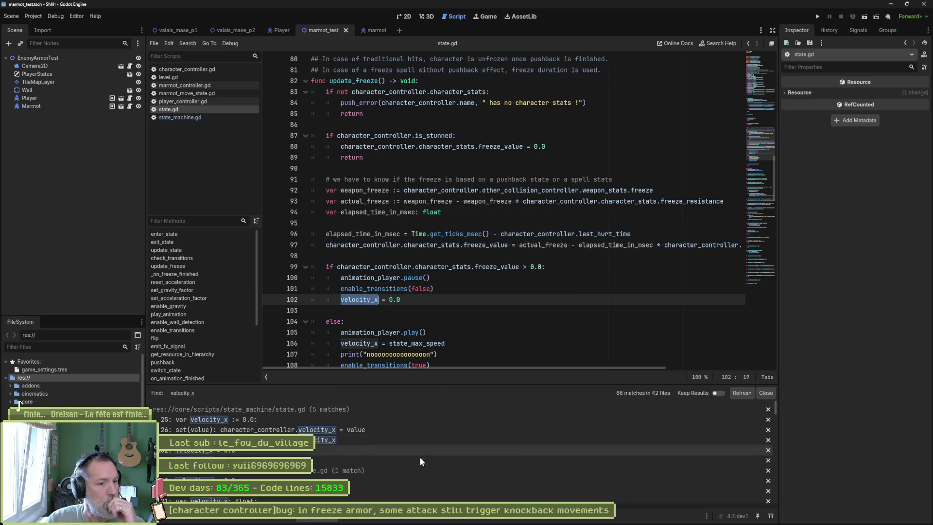
pyautogui.click(379, 462)
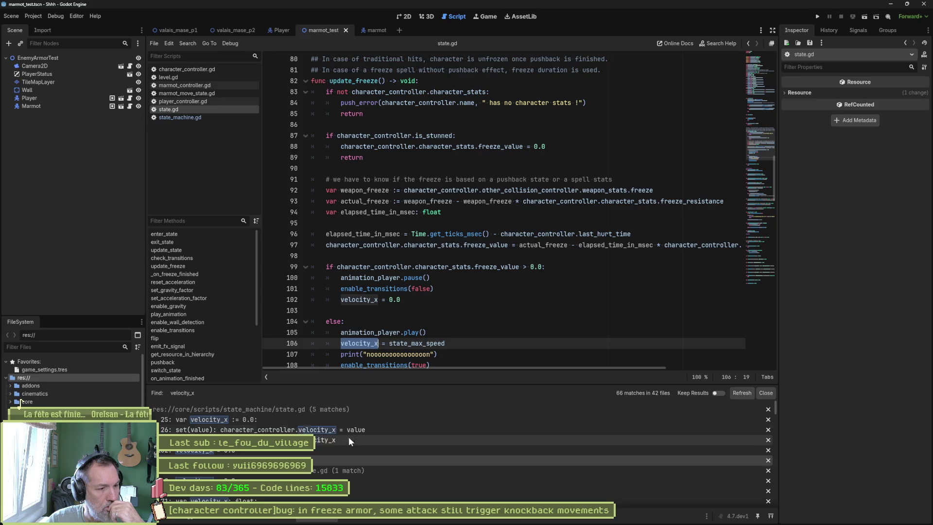
pyautogui.scroll(-2, 348, 459)
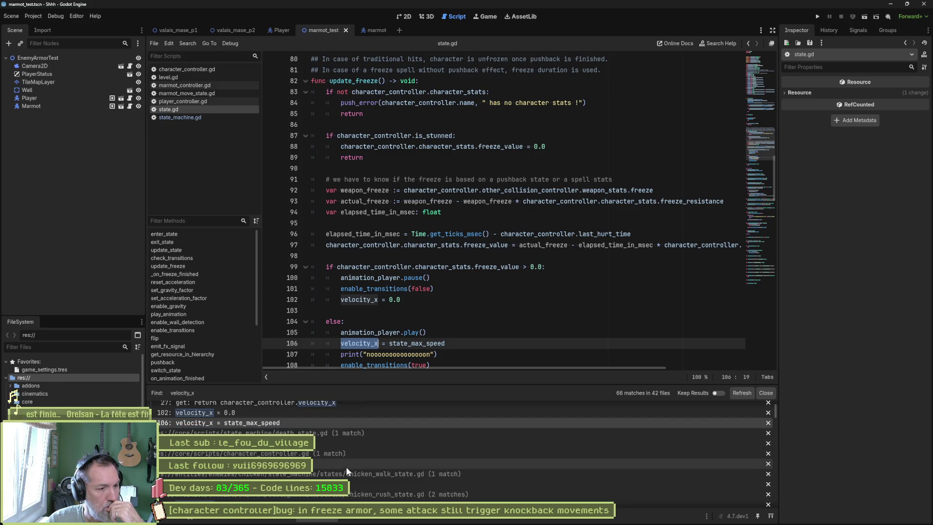
pyautogui.scroll(-2, 346, 467)
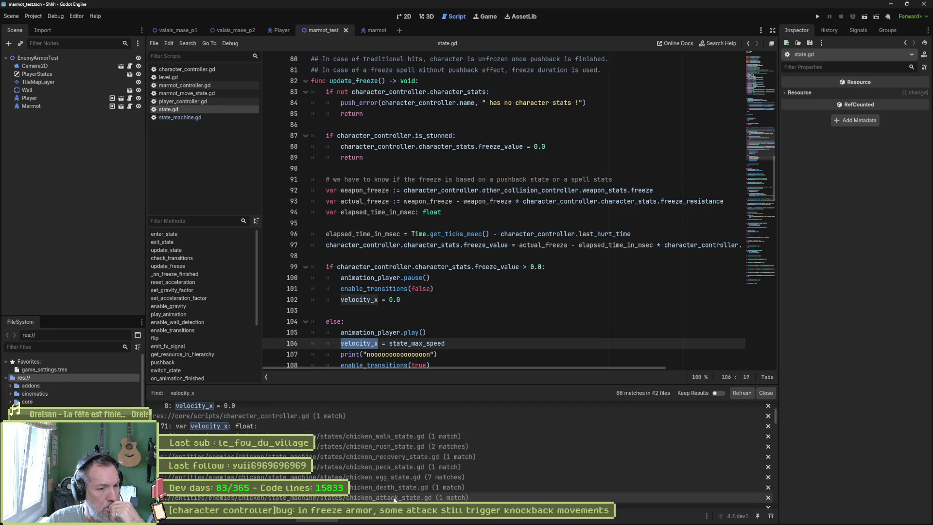
pyautogui.scroll(-3, 434, 488)
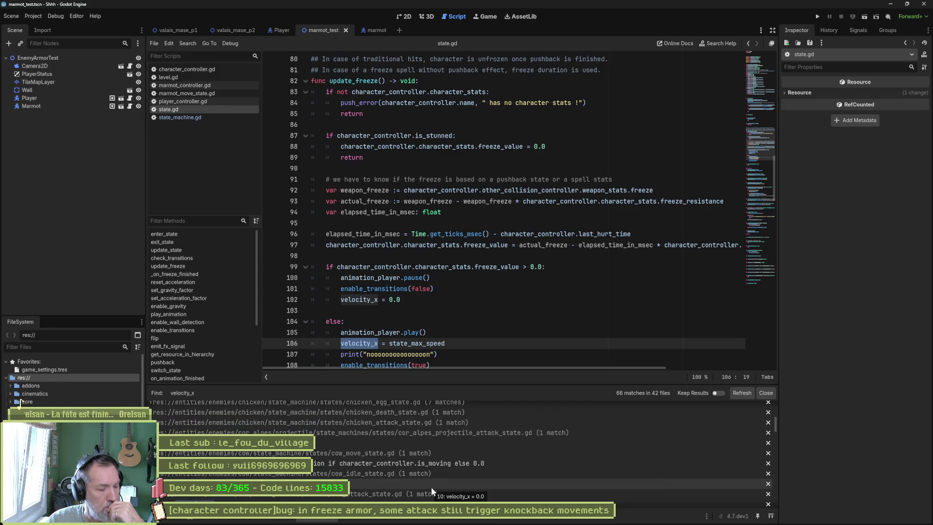
pyautogui.scroll(-3, 421, 478)
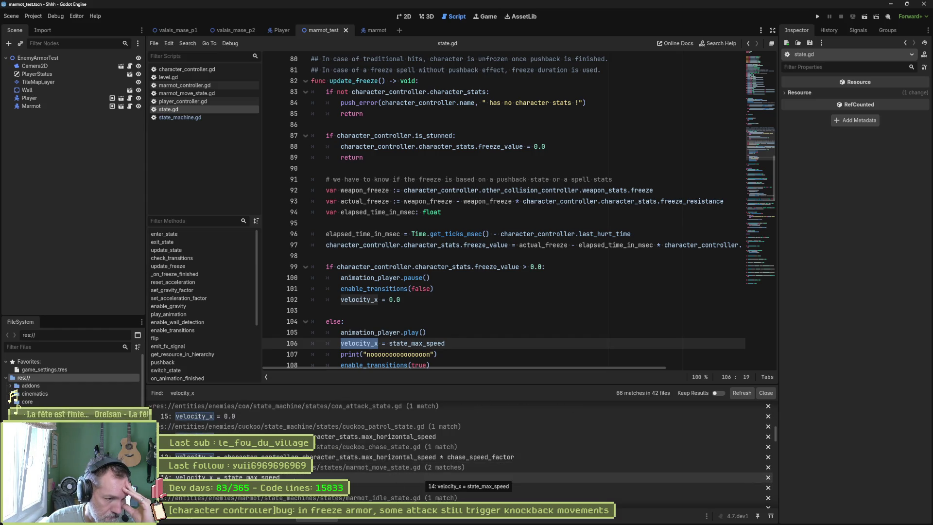
pyautogui.click(423, 477)
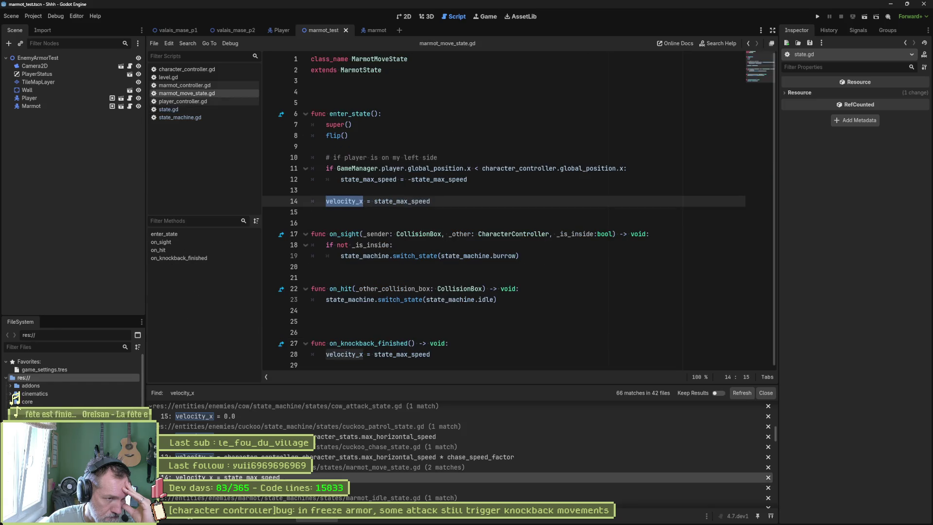
# - Add print_debug(self, " knockback finished") to on_knockback_finished, save, and run the marmot test scene
pyautogui.click(362, 488)
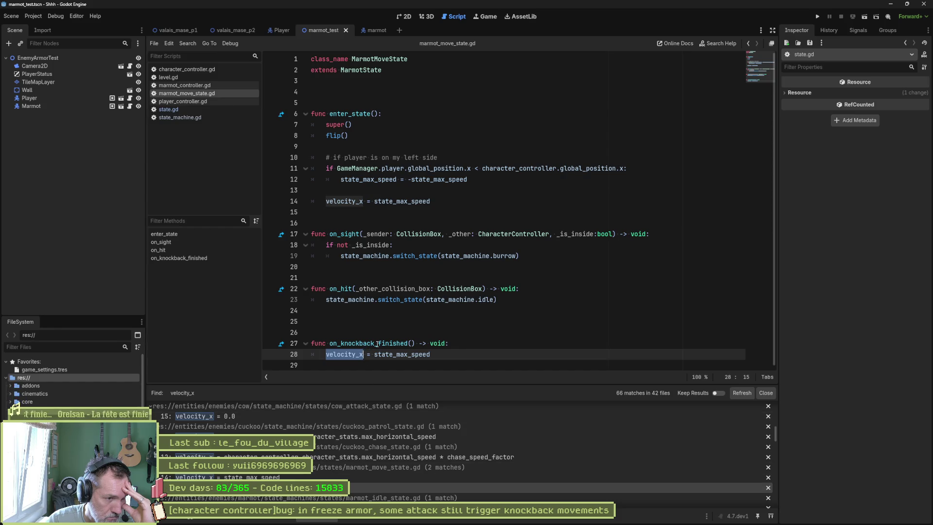
pyautogui.moveTo(386, 354); pyautogui.dragTo(389, 343)
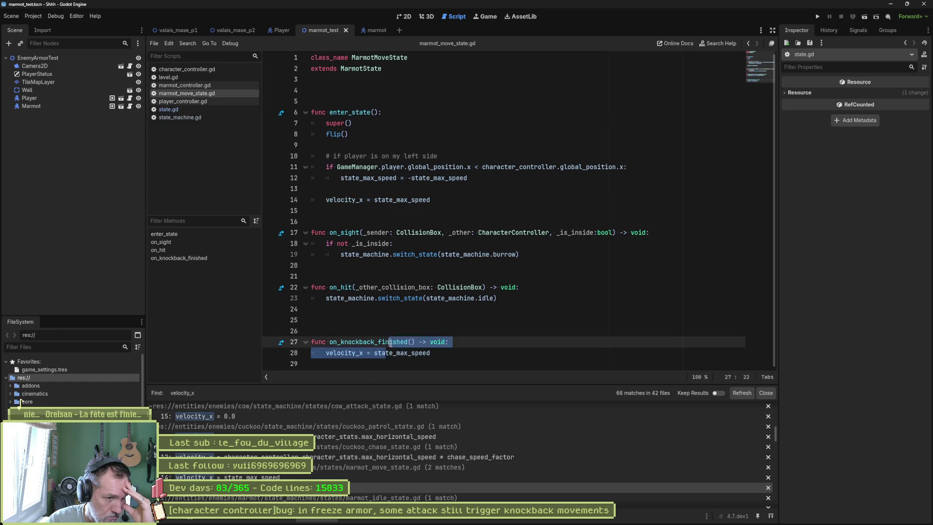
pyautogui.click(385, 352)
pyautogui.moveTo(386, 353); pyautogui.dragTo(396, 345)
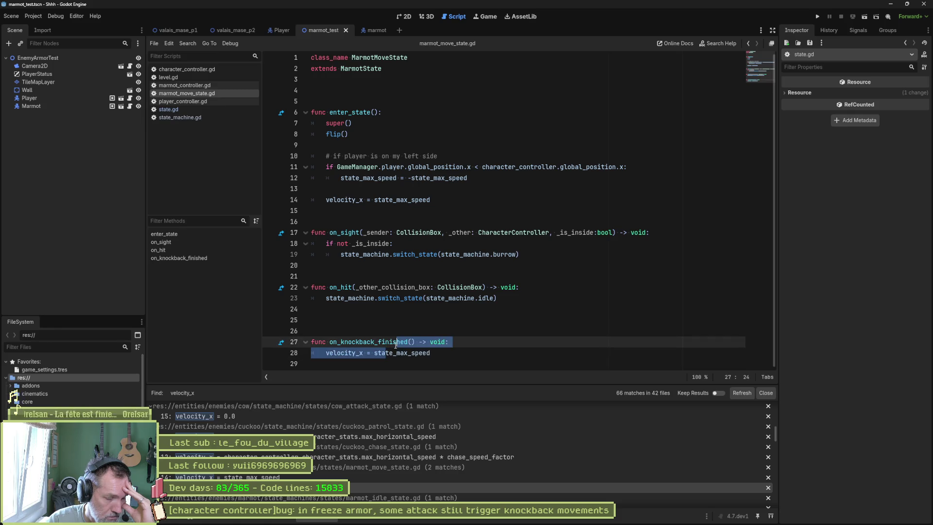
pyautogui.click(454, 343)
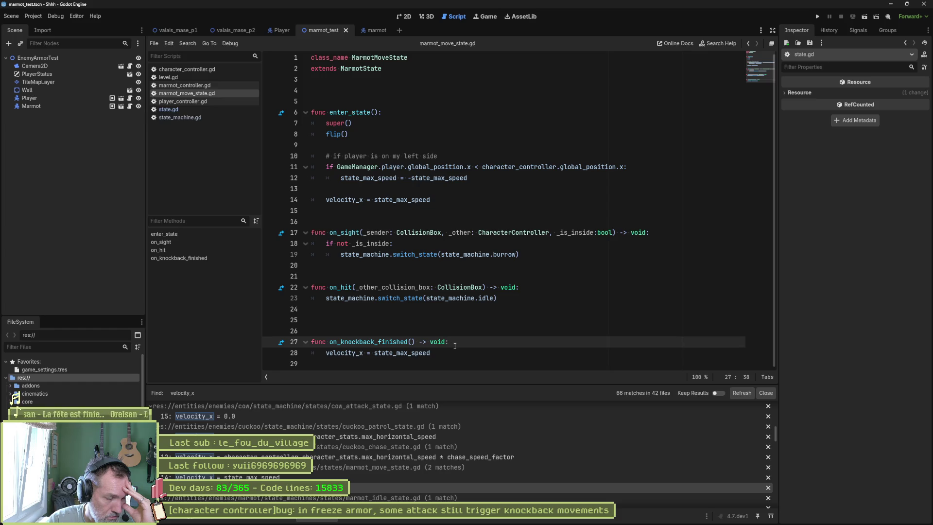
pyautogui.press('Return')
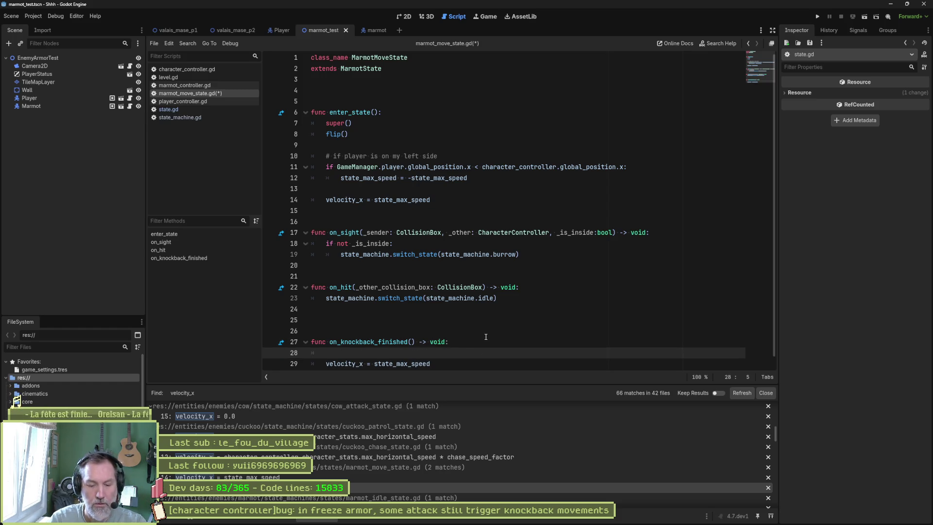
pyautogui.write('print')
pyautogui.write('_debug(se')
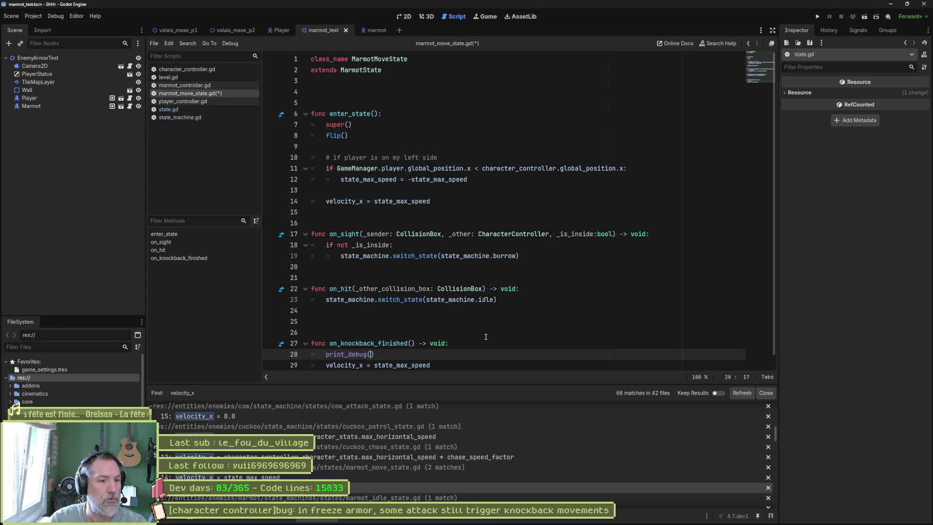
pyautogui.write('lf, " knockbac')
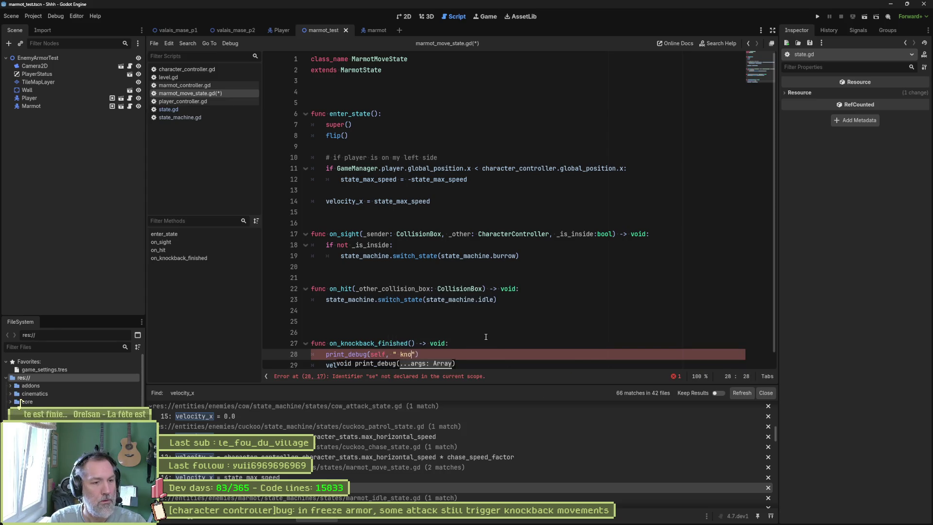
pyautogui.write('k finished')
pyautogui.hotkey('ctrl', 's')
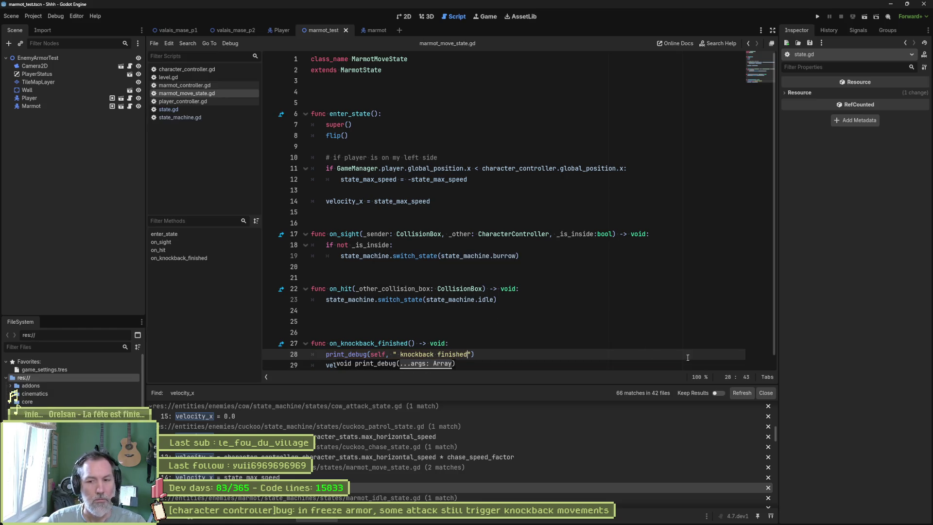
pyautogui.press('F6')
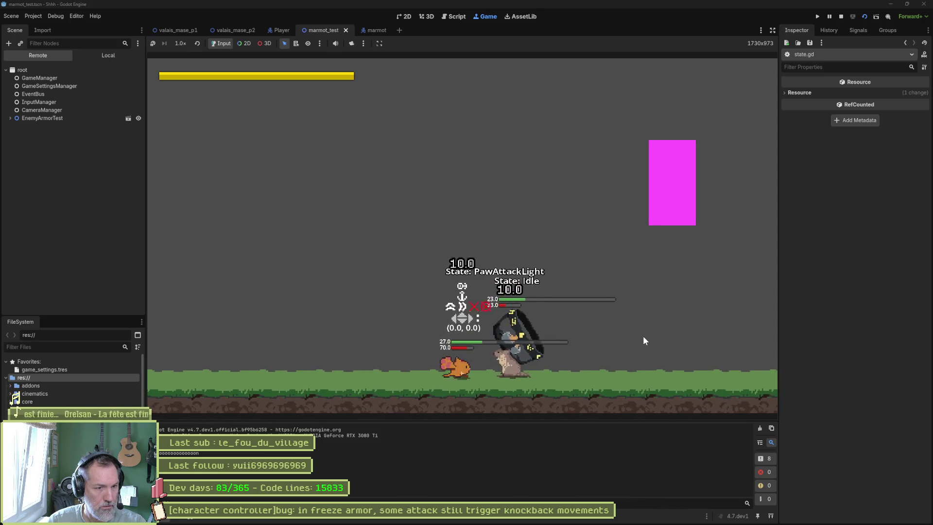
# - Stop the game with F8 and delete the blank line above func on_knockback_finished
pyautogui.press('F8')
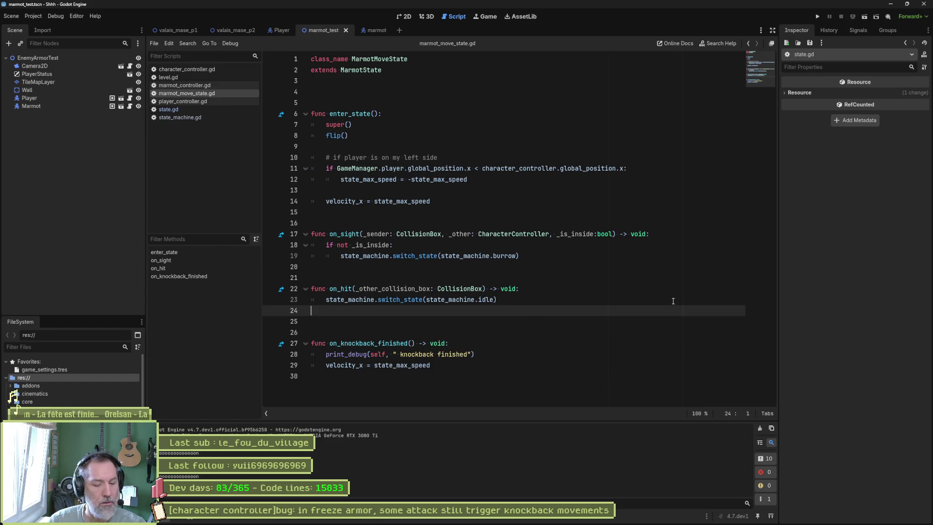
pyautogui.press('Delete')
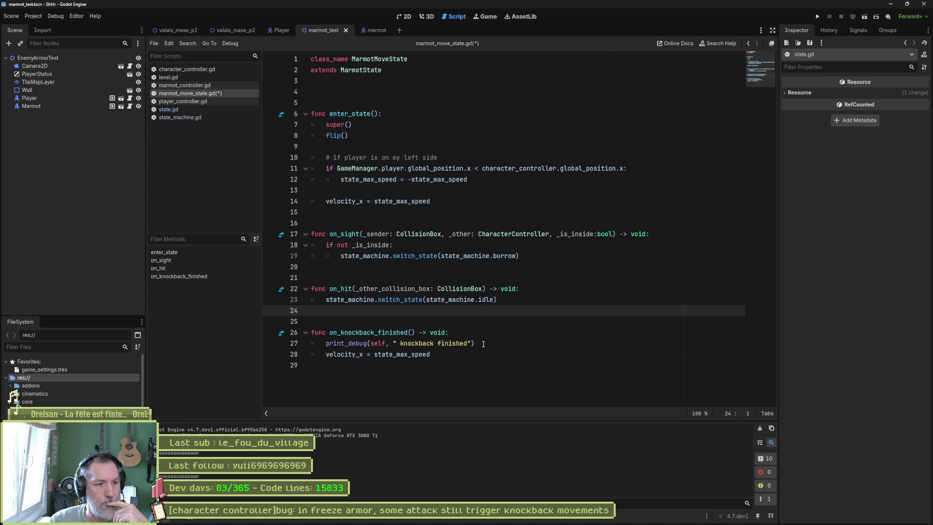
# - Delete the knockback finished print_debug line and save the script
pyautogui.moveTo(483, 343); pyautogui.dragTo(487, 335)
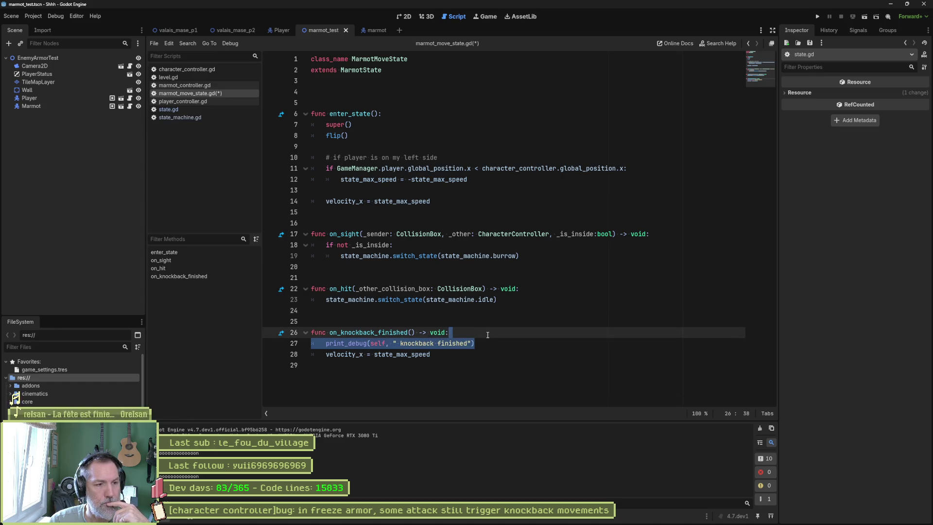
pyautogui.press('BackSpace')
pyautogui.hotkey('ctrl', 's')
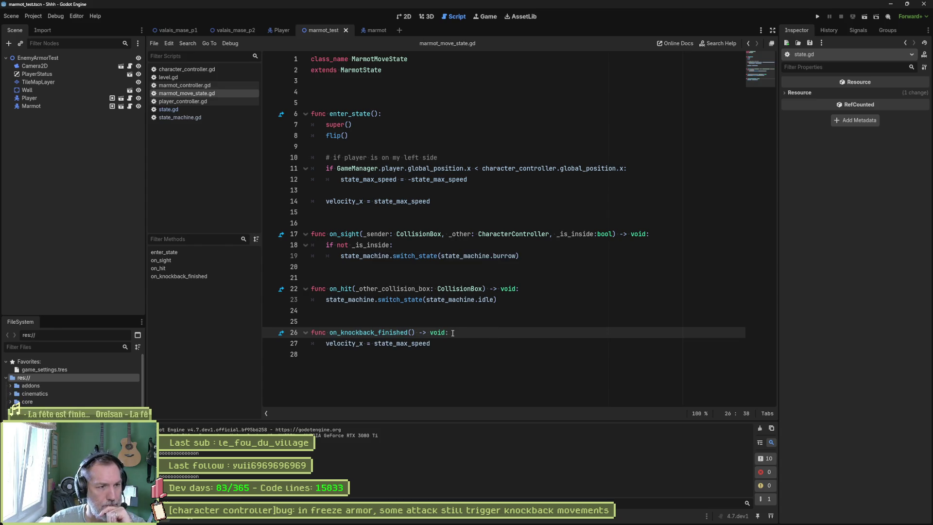
# - Add print_debug(self, " entering move") after flip() in enter_state, save, run, then stop
pyautogui.moveTo(384, 114); pyautogui.dragTo(392, 211)
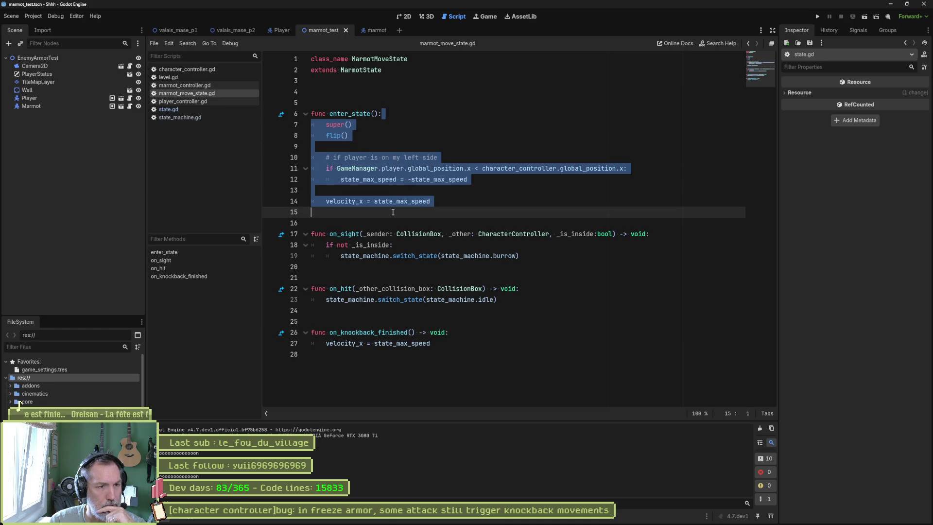
pyautogui.click(374, 139)
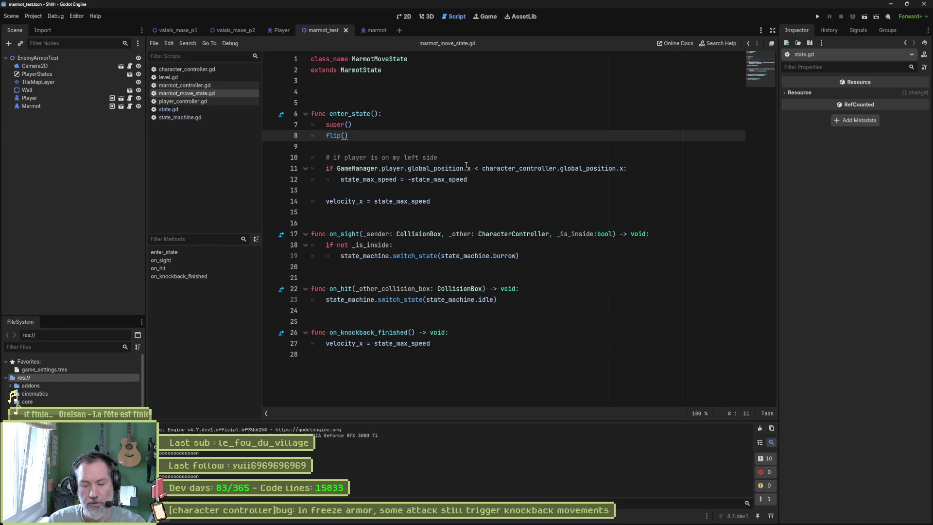
pyautogui.press('Return')
pyautogui.write('print_debug(')
pyautogui.write('self, " enter')
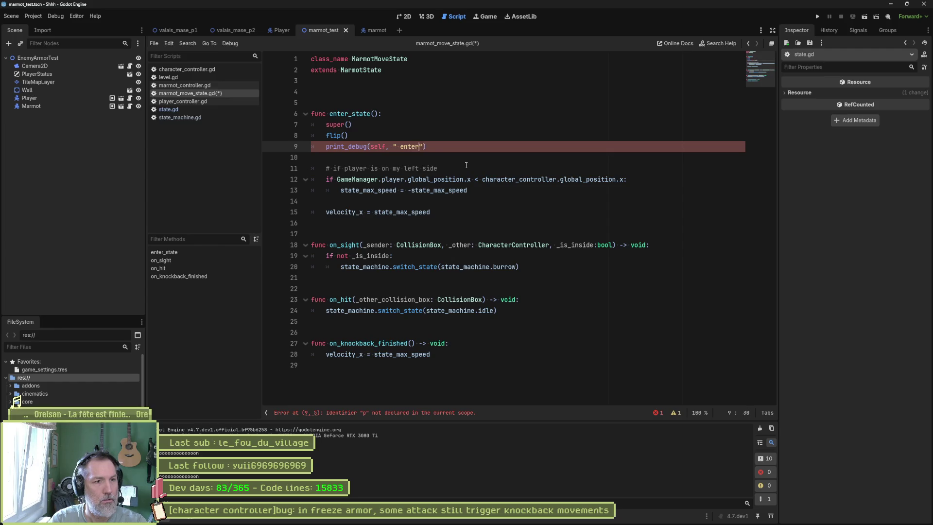
pyautogui.write('e')
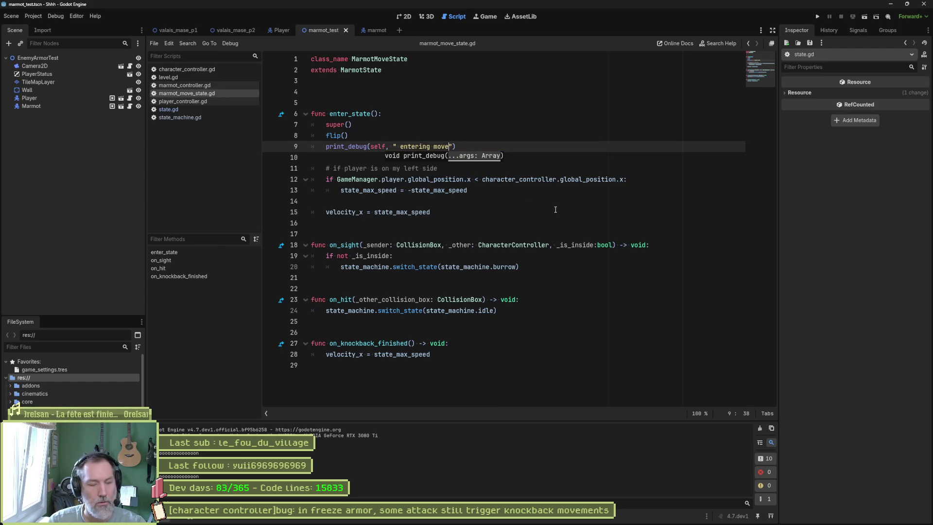
pyautogui.hotkey('ctrl', 's')
pyautogui.press('F6')
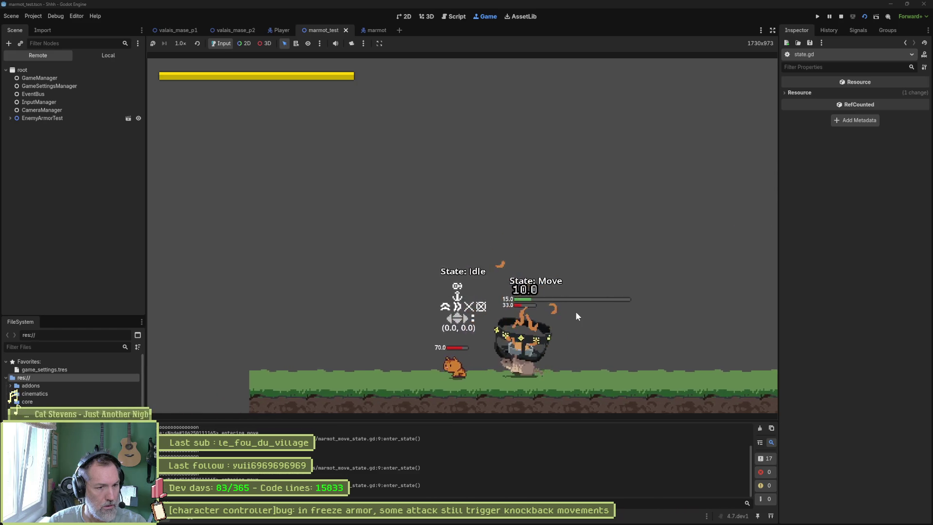
pyautogui.press('F8')
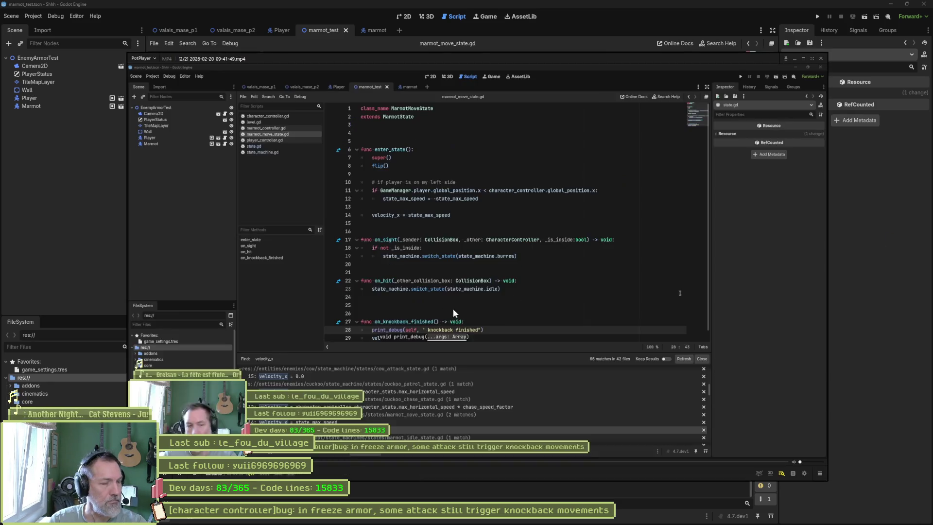
# - Seek to the gameplay, step frame by frame through the marmot's PawAttackLight hit, then close PotPlayer
pyautogui.moveTo(632, 462); pyautogui.dragTo(716, 462)
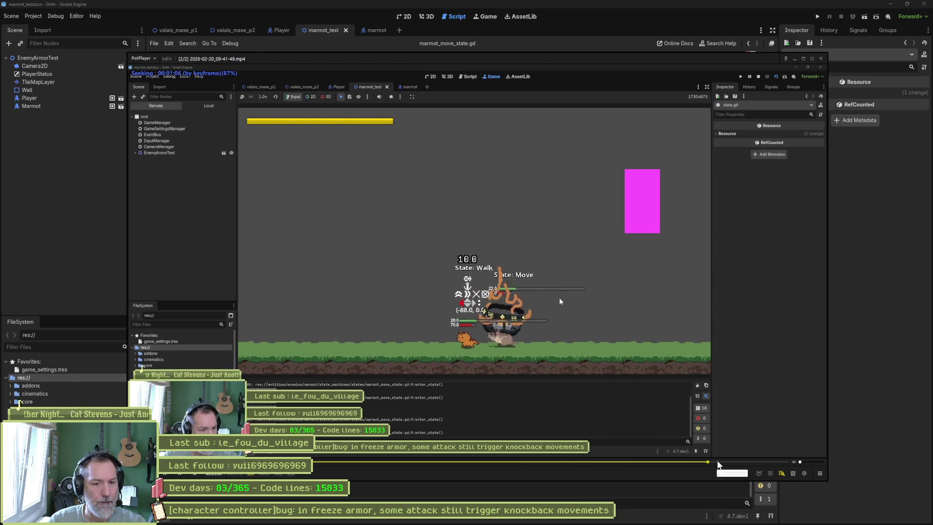
pyautogui.click(737, 309)
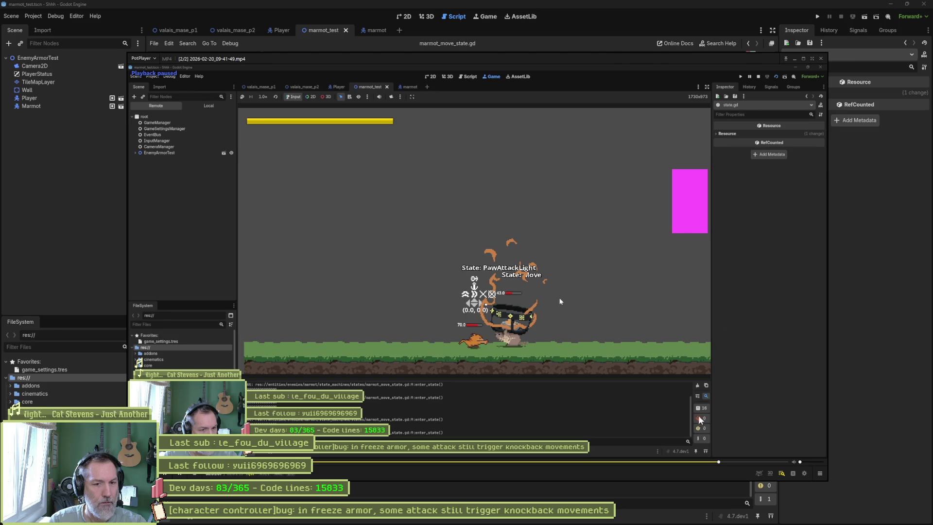
pyautogui.click(560, 301)
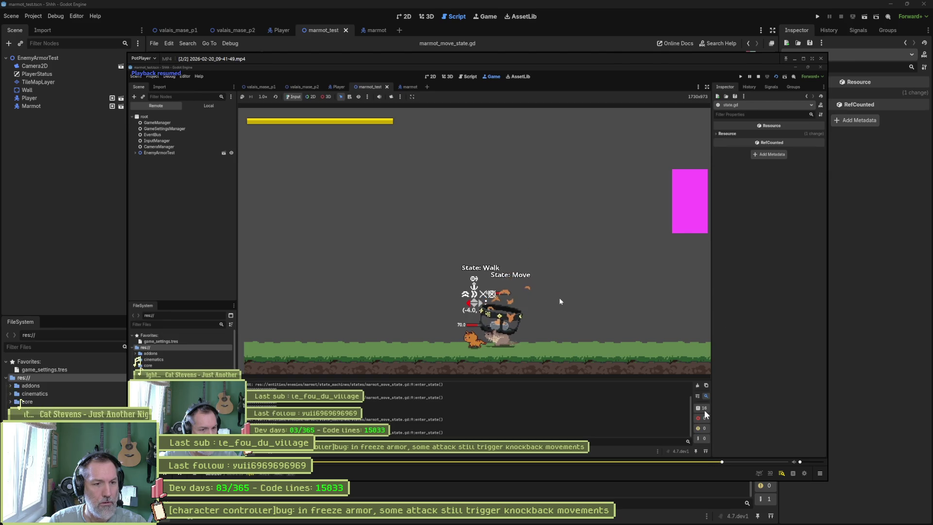
pyautogui.press('f')
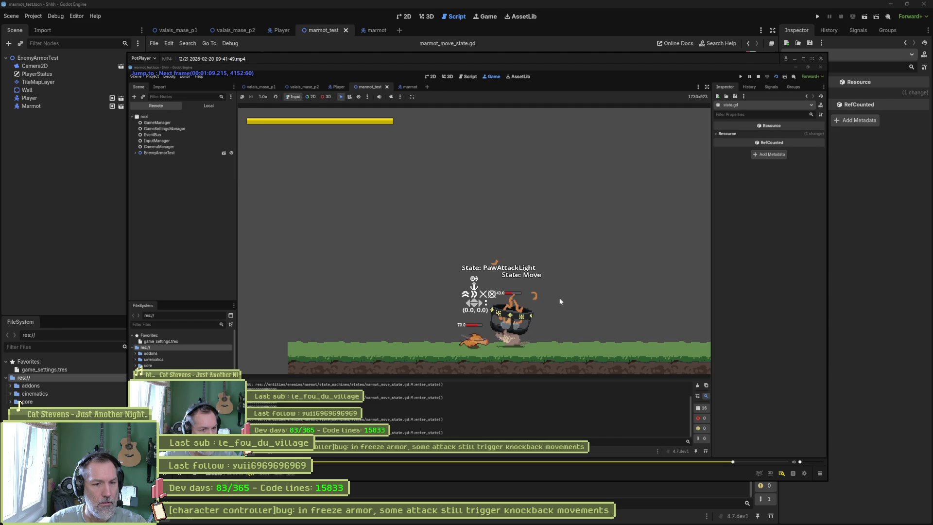
pyautogui.press('f')
pyautogui.press('f')
pyautogui.press('f')
pyautogui.press('f')
pyautogui.press('f')
pyautogui.press('f')
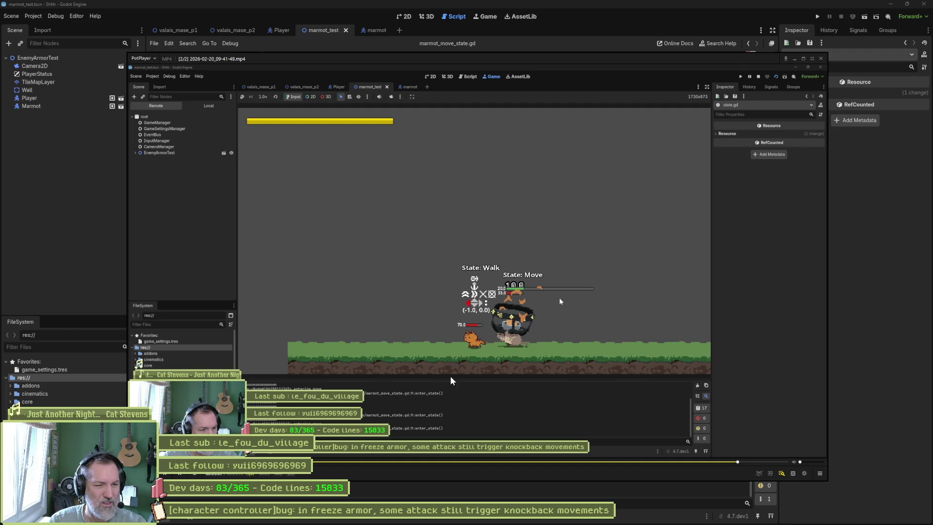
pyautogui.click(821, 58)
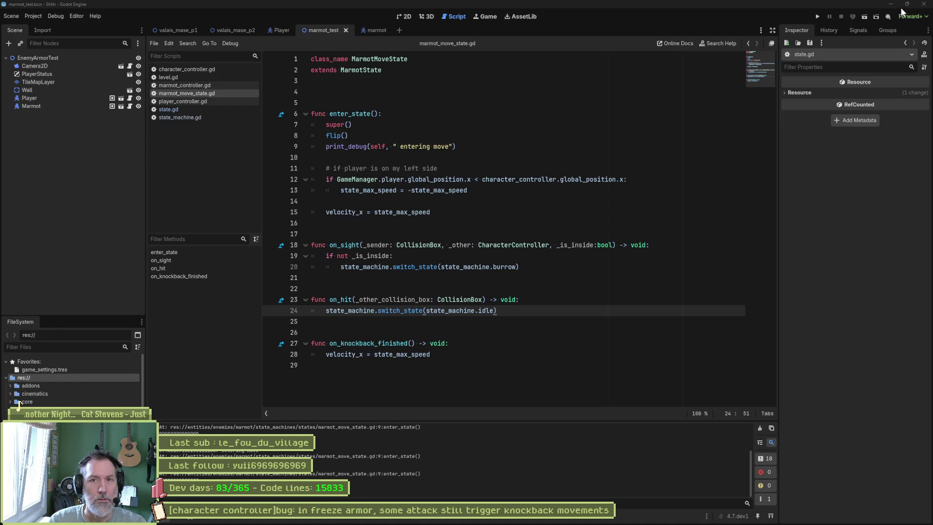
# - Restore the Godot editor window from maximized, then resize and reposition it to fill the screen
pyautogui.click(906, 5)
pyautogui.moveTo(623, 2); pyautogui.dragTo(602, 9)
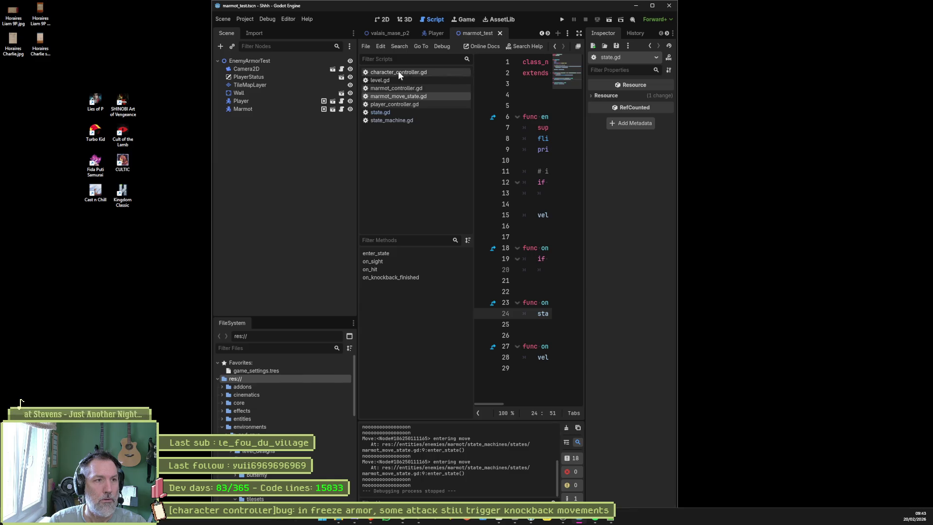
pyautogui.moveTo(435, 9)
pyautogui.mouseDown()
pyautogui.moveTo(451, 276)
pyautogui.moveTo(476, 44)
pyautogui.mouseUp()
pyautogui.moveTo(241, 130); pyautogui.dragTo(1, 125)
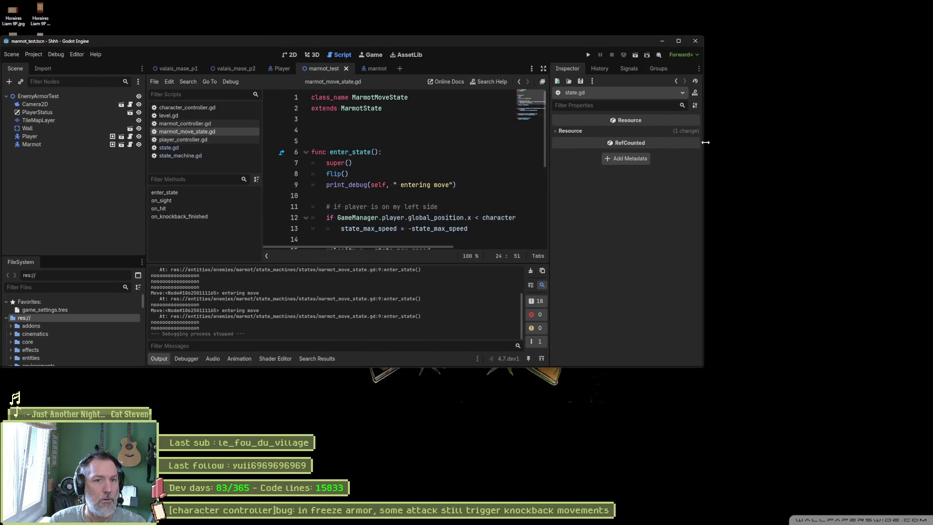
pyautogui.moveTo(705, 142); pyautogui.dragTo(932, 139)
pyautogui.moveTo(657, 43)
pyautogui.mouseDown()
pyautogui.moveTo(674, 14)
pyautogui.moveTo(666, 70)
pyautogui.moveTo(670, 50)
pyautogui.mouseUp()
pyautogui.doubleClick(675, 11)
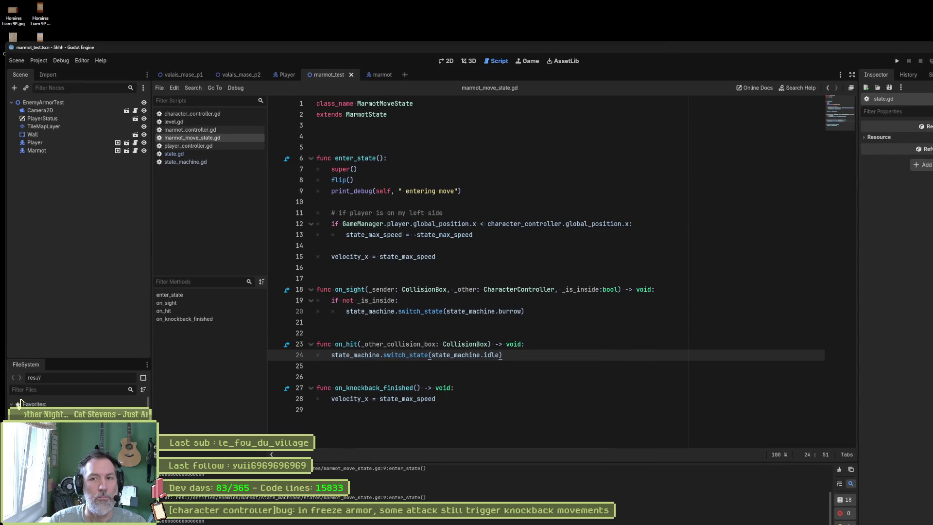
pyautogui.moveTo(932, 98); pyautogui.dragTo(916, 99)
pyautogui.moveTo(751, 45)
pyautogui.mouseDown()
pyautogui.moveTo(754, 9)
pyautogui.moveTo(692, 244)
pyautogui.moveTo(685, 74)
pyautogui.moveTo(720, 34)
pyautogui.moveTo(698, 13)
pyautogui.mouseUp()
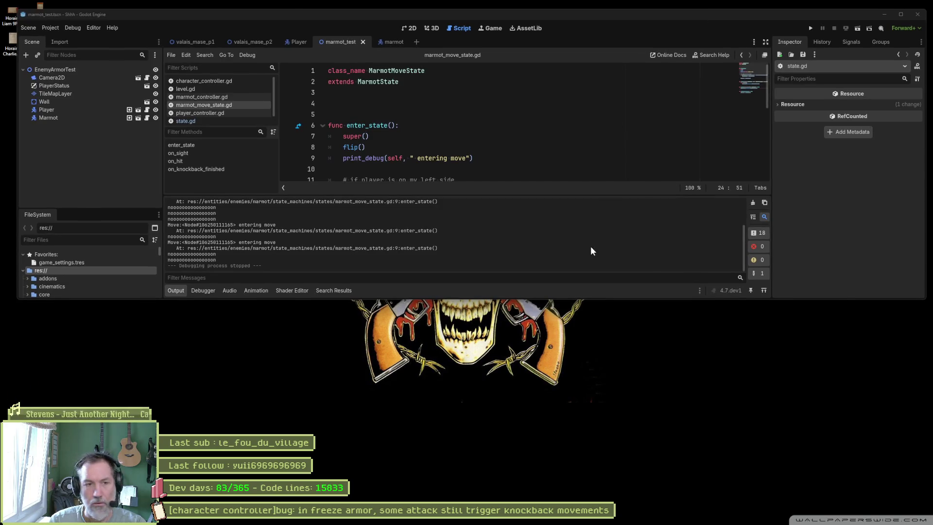
# - Run the scene from line 7 to log the entering-move traces, stop it, and maximize the editor
pyautogui.click(525, 137)
pyautogui.press('F6')
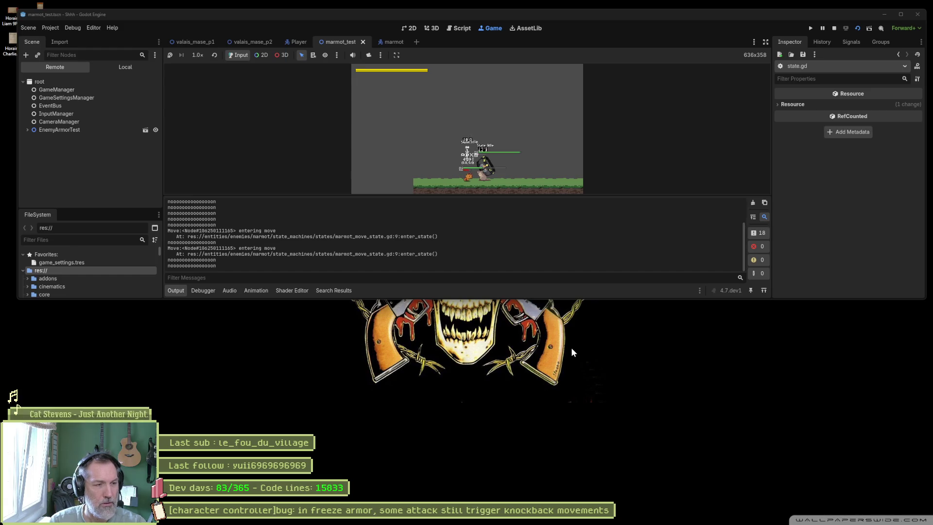
pyautogui.press('F8')
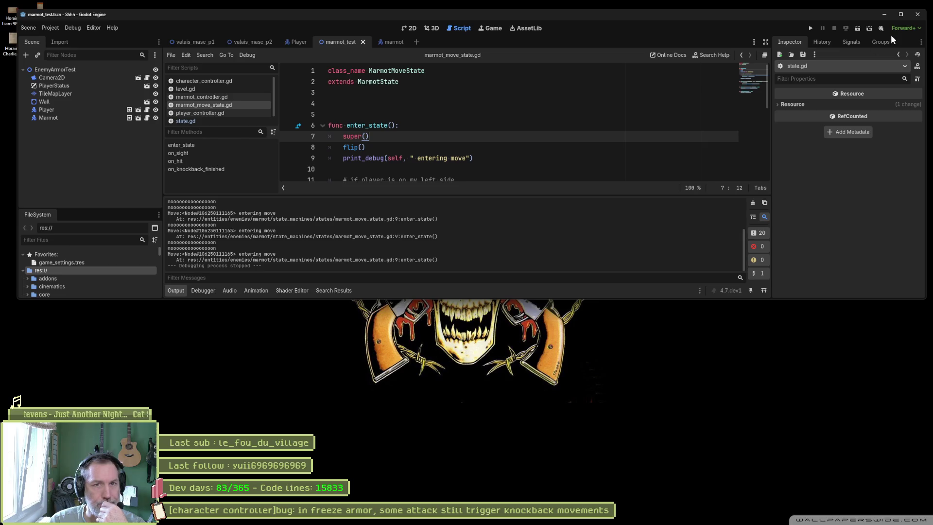
pyautogui.click(901, 14)
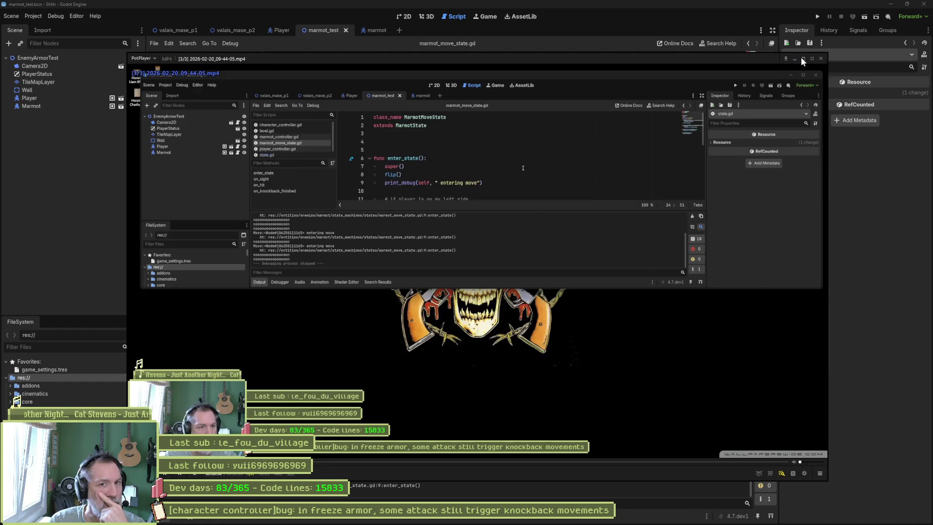
# - Maximize PotPlayer and pause and resume the latest test recording
pyautogui.click(803, 58)
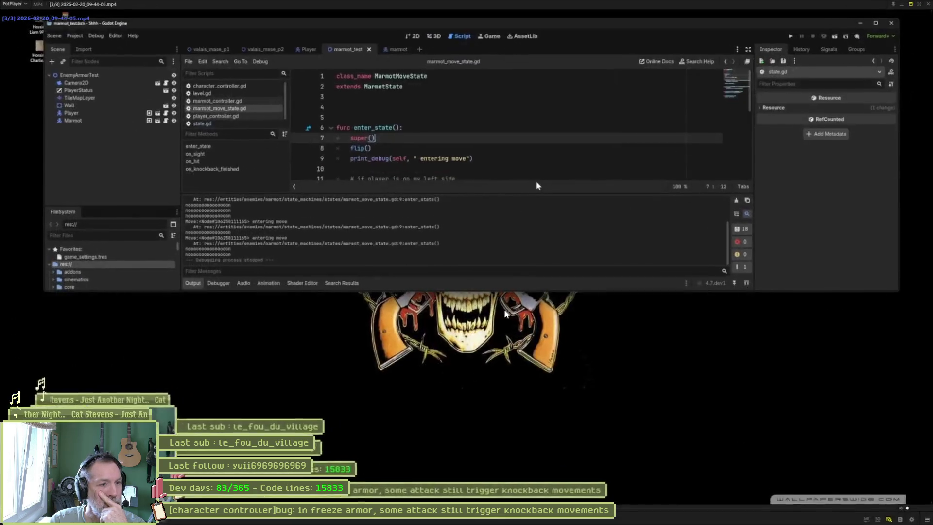
pyautogui.click(565, 340)
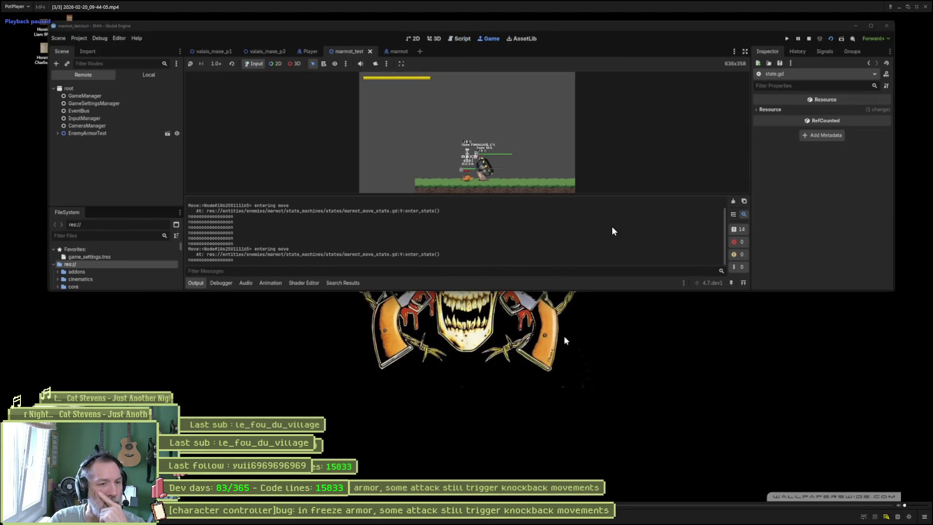
pyautogui.click(565, 340)
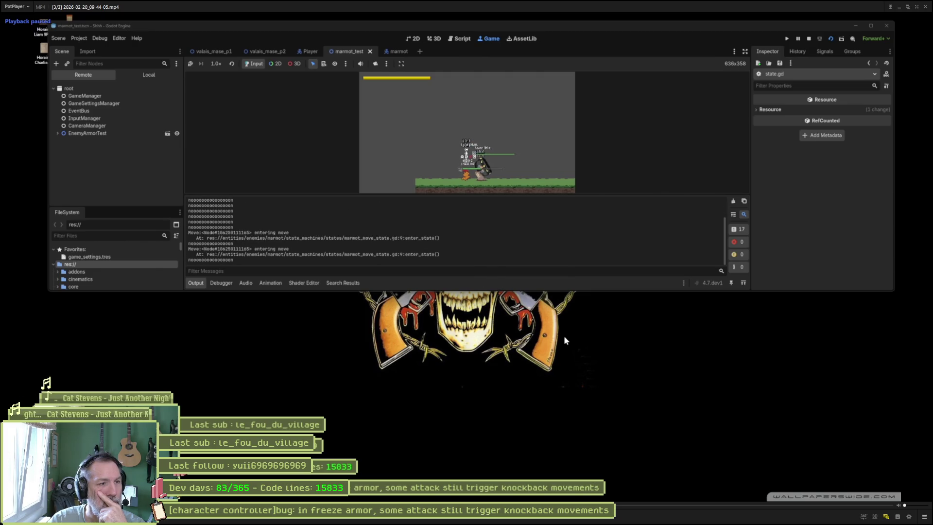
pyautogui.click(564, 337)
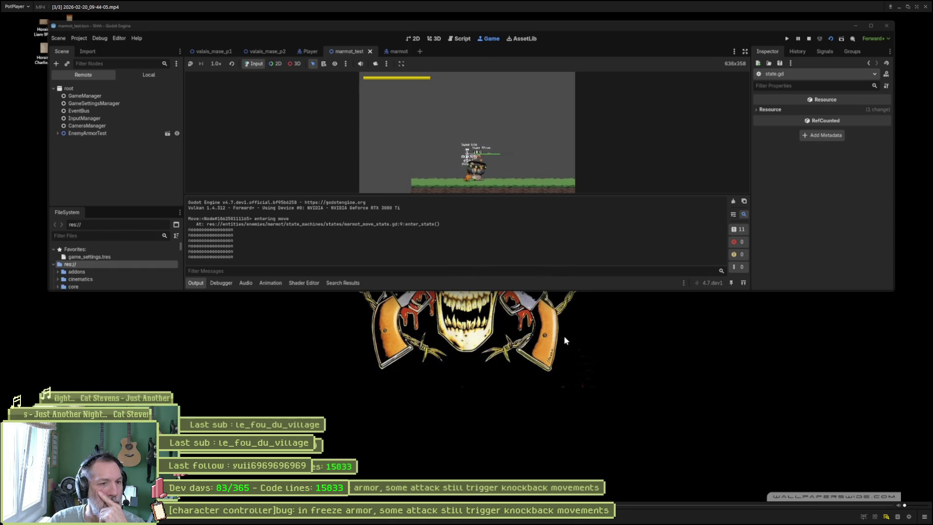
# - Step the recording forward frame by frame through the marmot attack, then close the player
pyautogui.press('f')
pyautogui.press('f')
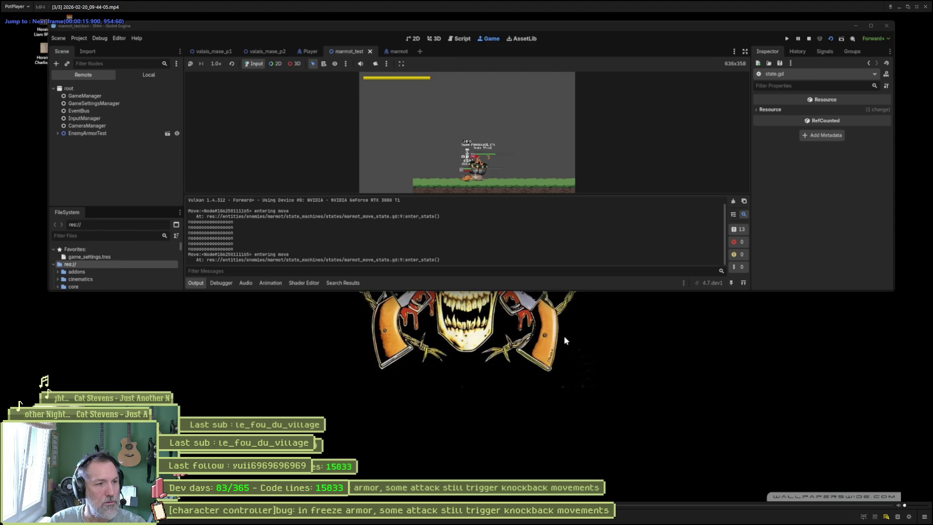
pyautogui.press('f')
pyautogui.press('f')
pyautogui.press('f')
pyautogui.press('f')
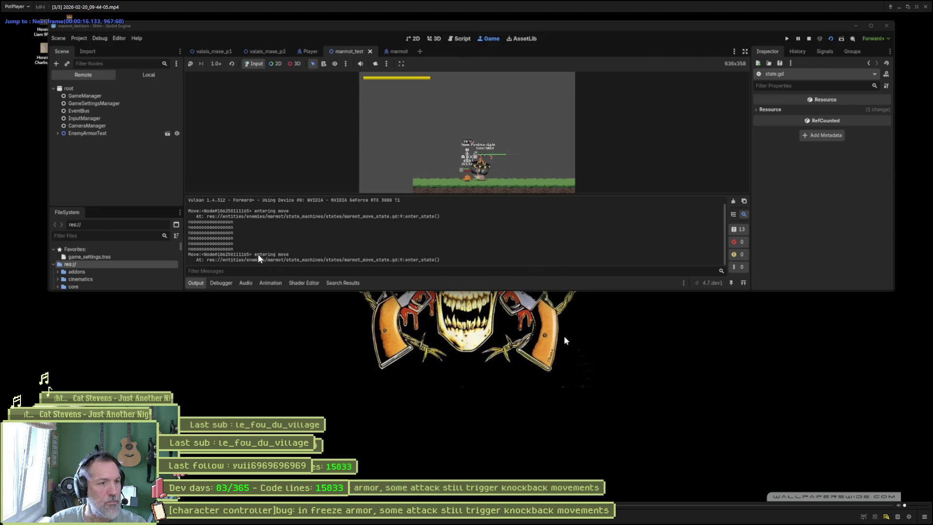
pyautogui.press('f')
pyautogui.press('f')
pyautogui.press('f')
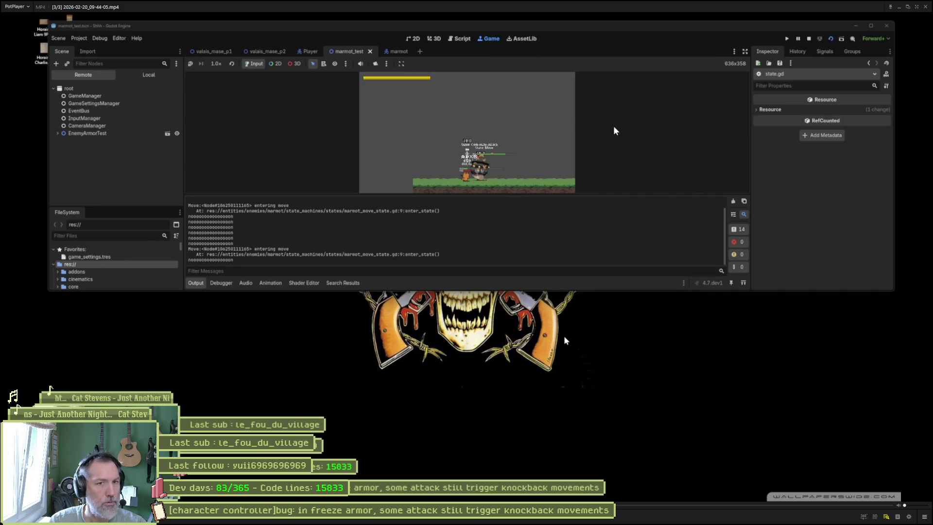
pyautogui.click(926, 7)
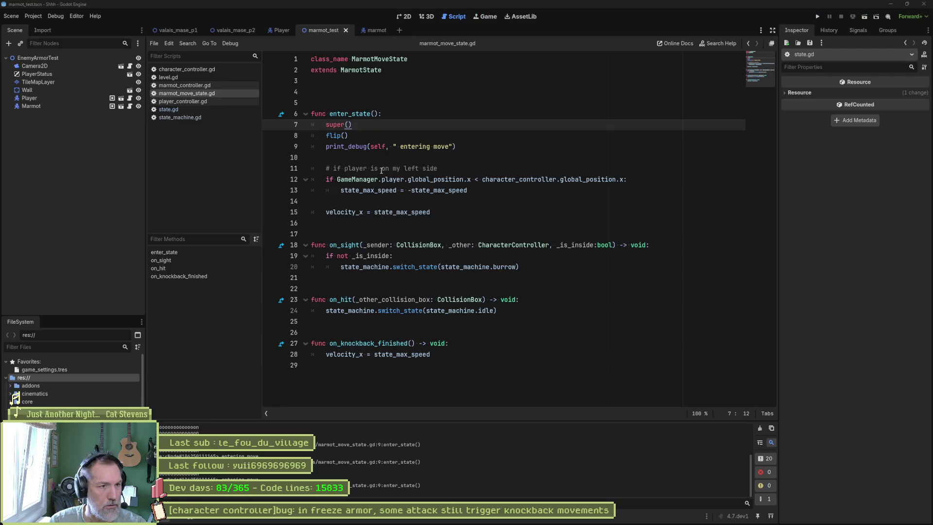
# - Delete the print_debug line from enter_state in marmot_move_state.gd and save the script
pyautogui.click(446, 146)
pyautogui.hotkey('ctrl', 'shift', 'k')
pyautogui.hotkey('ctrl', 's')
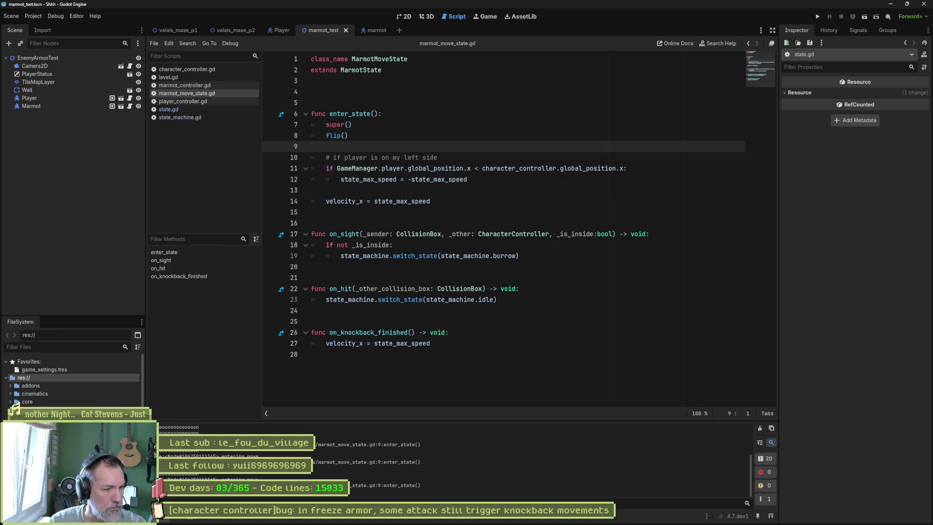
# - Delete the leftover print line in state.gd's update_freeze function
pyautogui.click(197, 111)
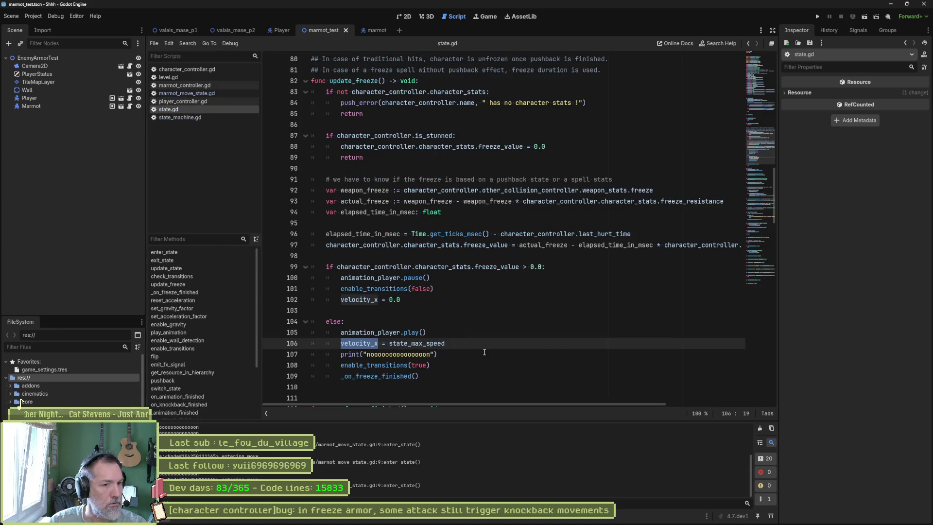
pyautogui.click(485, 352)
pyautogui.hotkey('ctrl', 'shift', 'k')
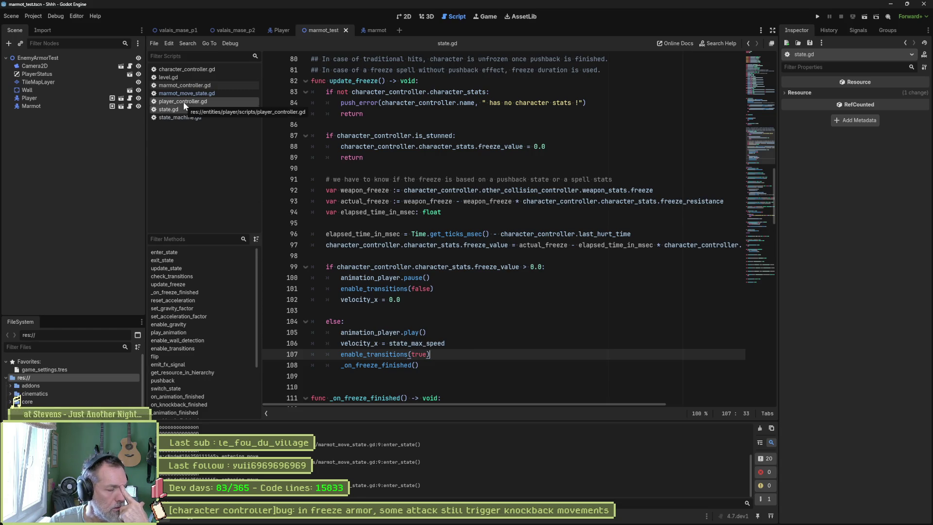
# - Review on_hit in character_controller.gd, then go back to marmot_move_state.gd and its on_hit
pyautogui.click(194, 70)
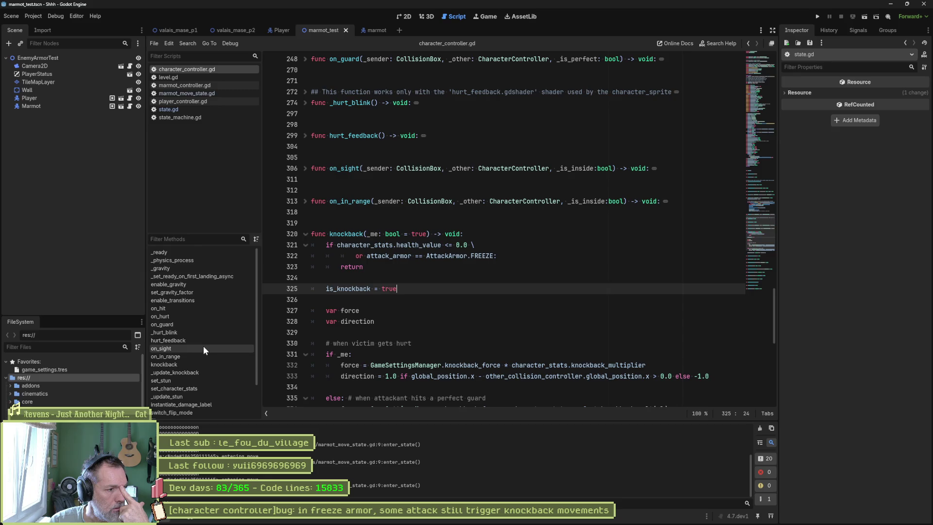
pyautogui.click(193, 308)
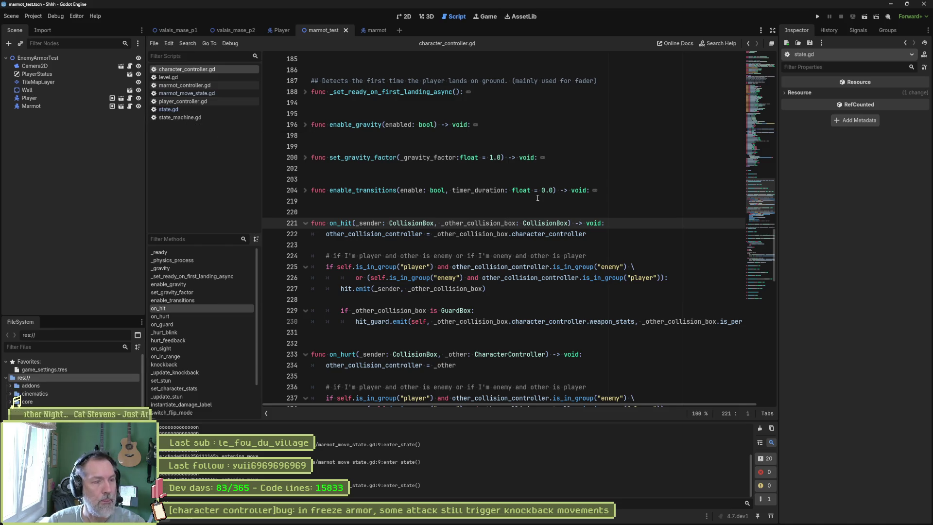
pyautogui.hotkey('shift', 'alt', 'o')
pyautogui.write('marmot')
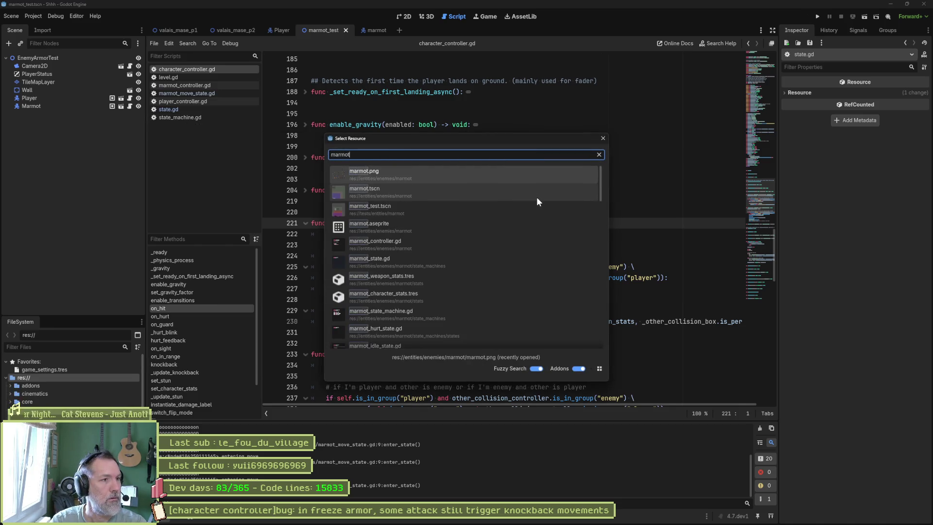
pyautogui.press('Escape')
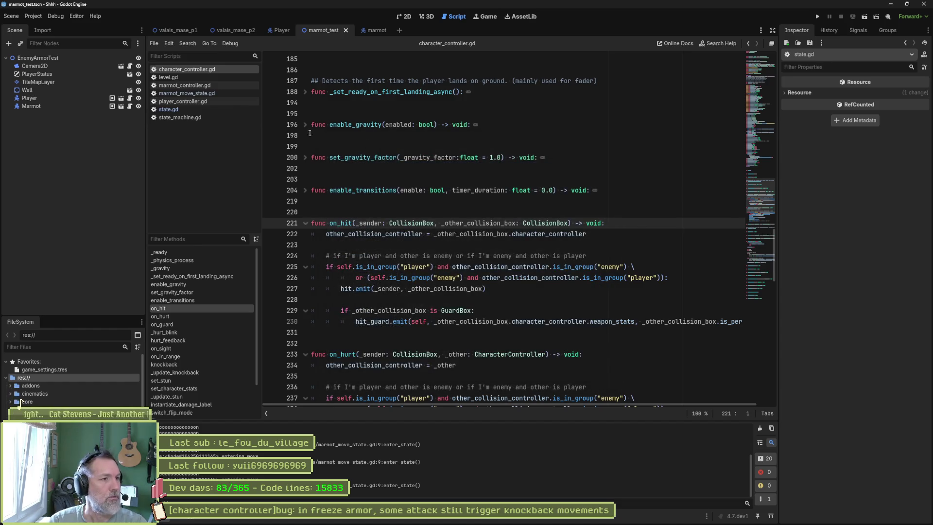
pyautogui.click(205, 94)
pyautogui.click(210, 270)
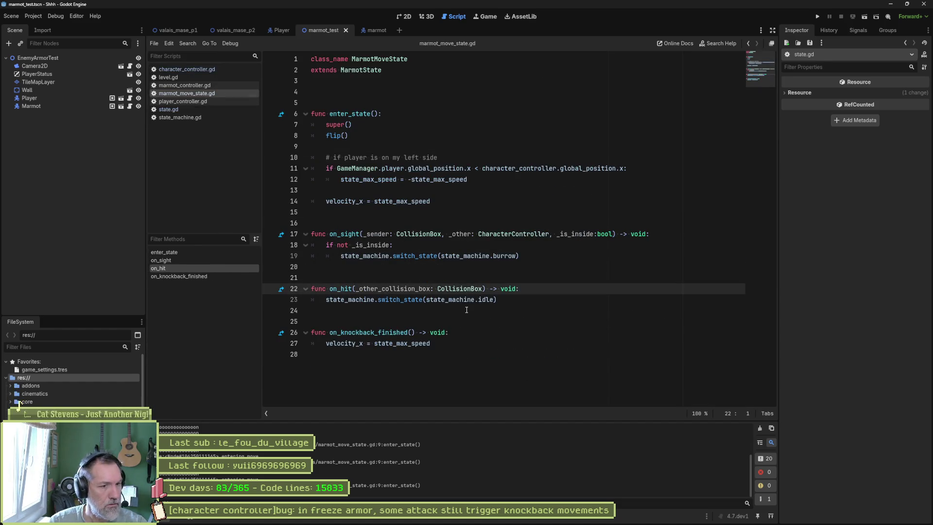
# - Check the switch to move in marmot_idle_state.gd, then review enter_state lines 7–14 in marmot_move_state.gd
pyautogui.doubleClick(485, 299)
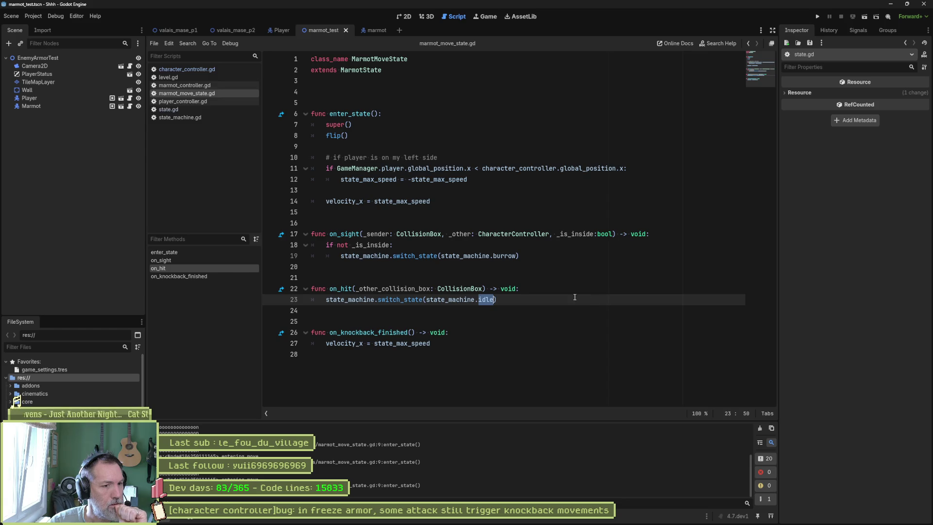
pyautogui.hotkey('ctrl', 'alt', 'o')
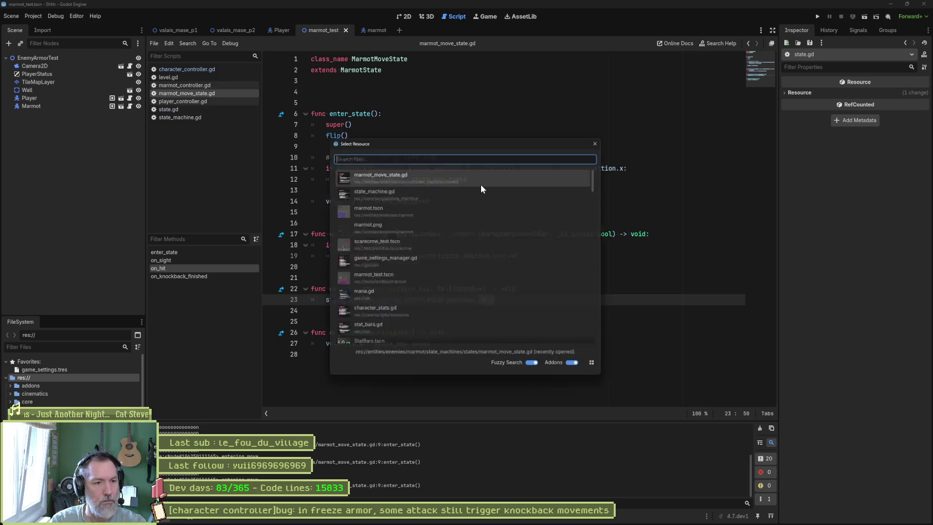
pyautogui.write('marmot_idle')
pyautogui.press('Return')
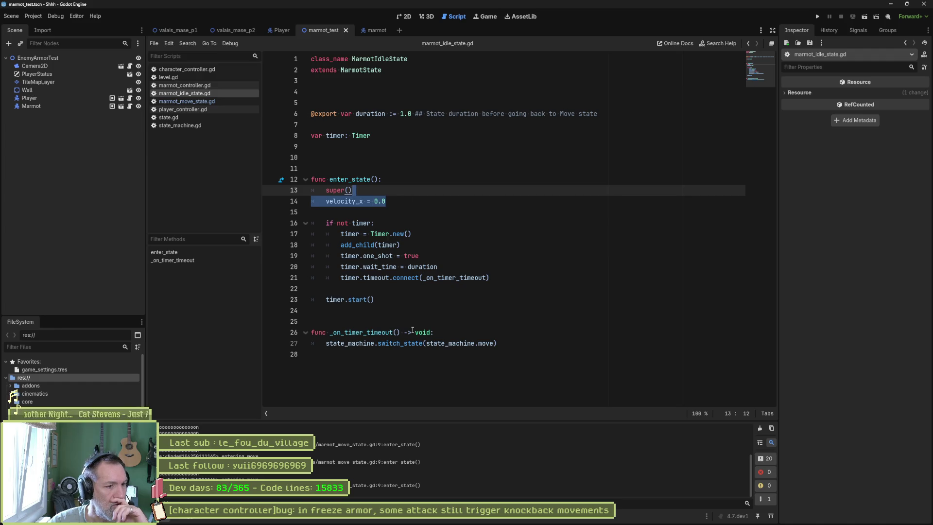
pyautogui.click(481, 344)
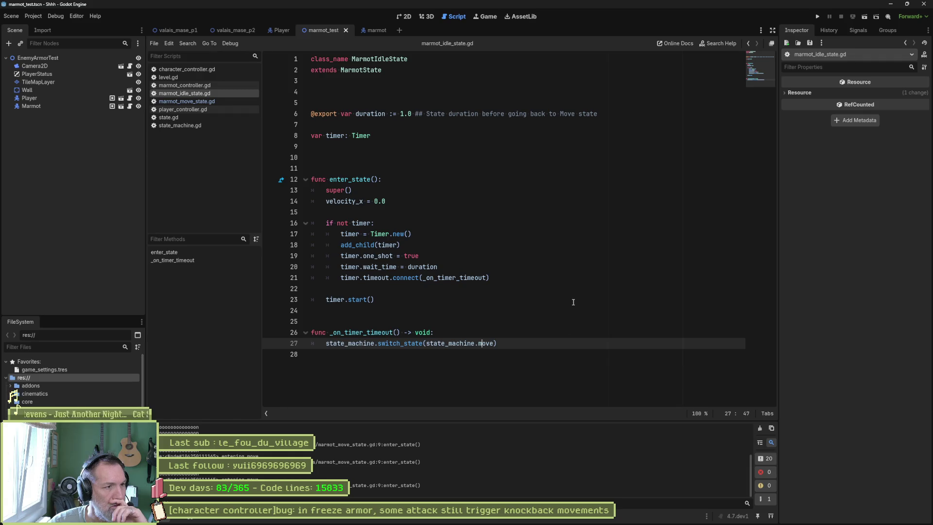
pyautogui.click(193, 101)
pyautogui.moveTo(434, 202)
pyautogui.mouseDown()
pyautogui.moveTo(316, 200)
pyautogui.moveTo(251, 122)
pyautogui.mouseUp()
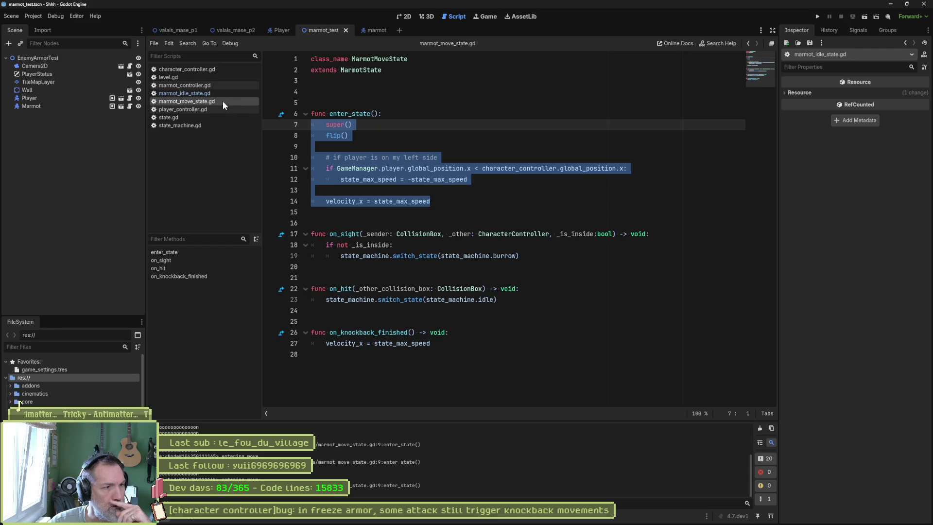
# - Inspect the freeze check on line 99 of state.gd's update_freeze, then switch to the 2D workspace
pyautogui.click(194, 117)
pyautogui.click(207, 285)
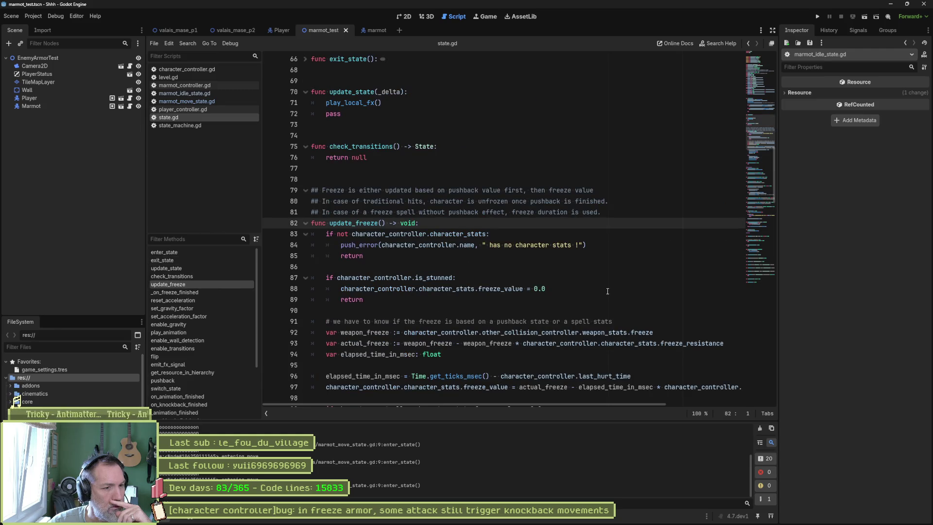
pyautogui.scroll(-4, 607, 290)
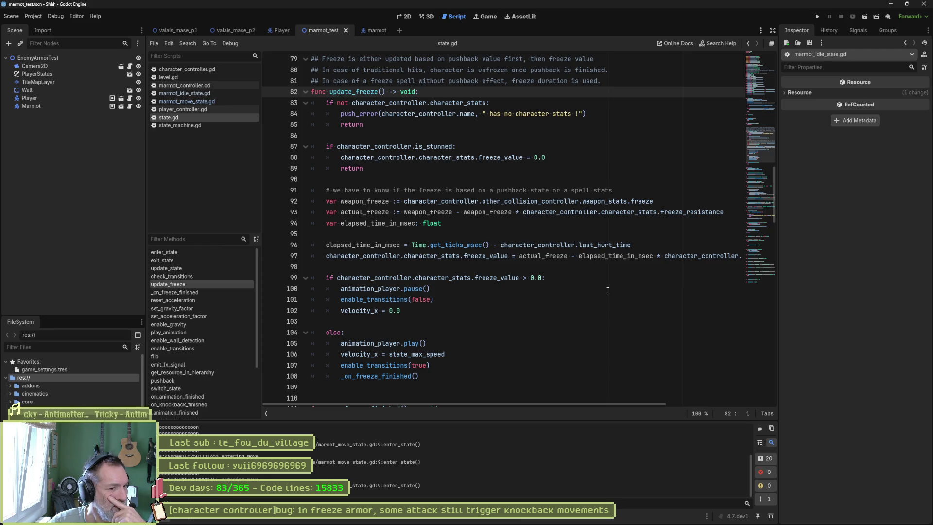
pyautogui.click(498, 275)
pyautogui.hotkey('ctrl', 'F1')
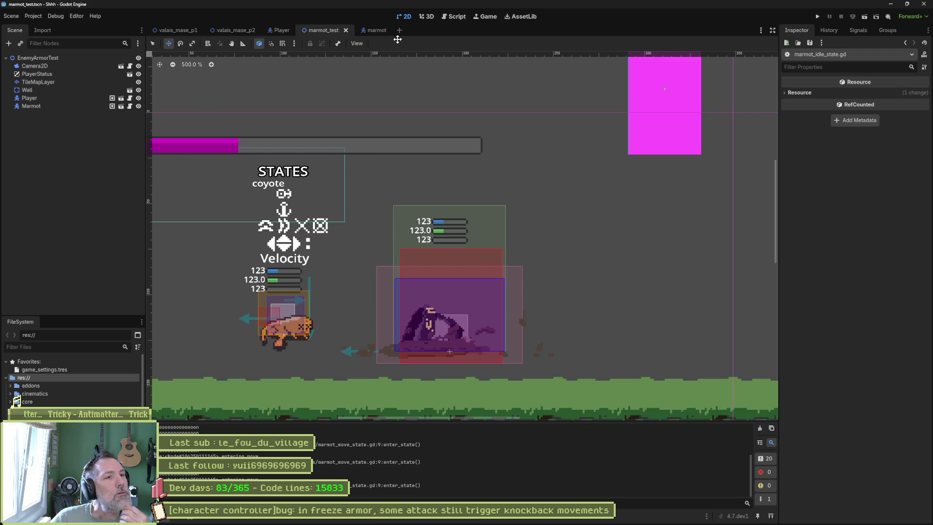
# - In the marmot scene, instance velocity_debug.tscn as a child of the Debuggerss node
pyautogui.click(375, 31)
pyautogui.click(97, 228)
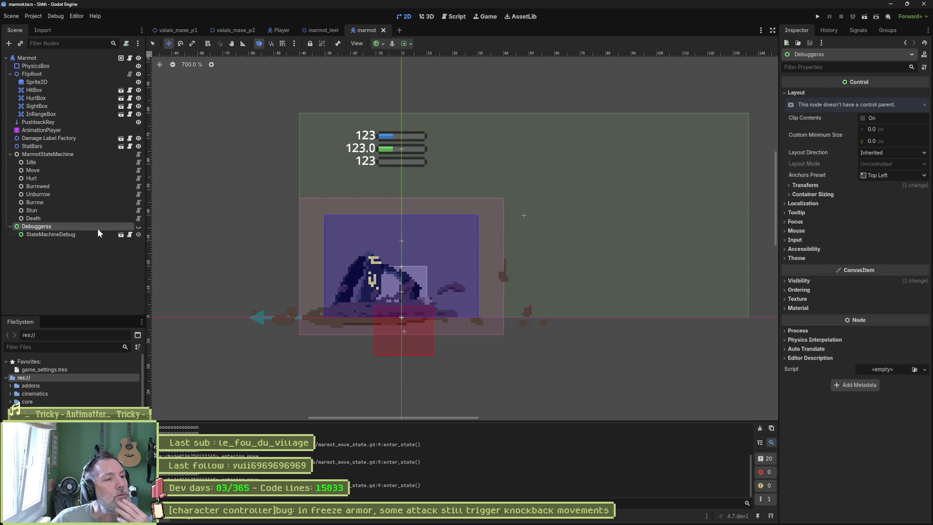
pyautogui.hotkey('ctrl', 'shift', 'a')
pyautogui.write('velo')
pyautogui.press('Return')
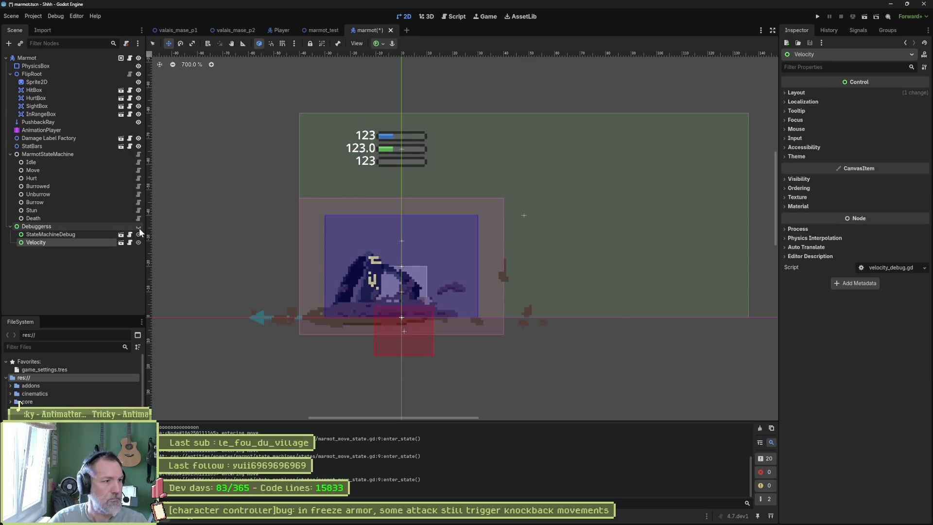
pyautogui.scroll(-6, 351, 323)
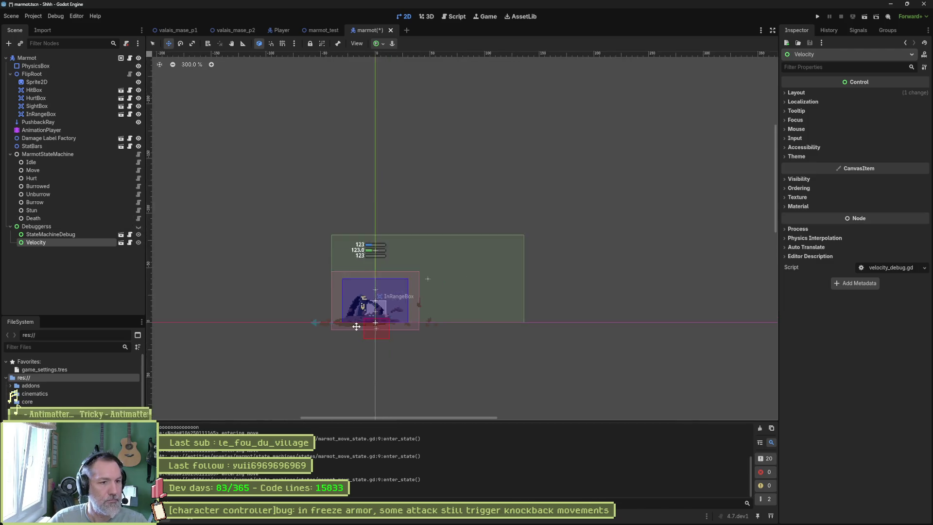
pyautogui.scroll(5, 355, 321)
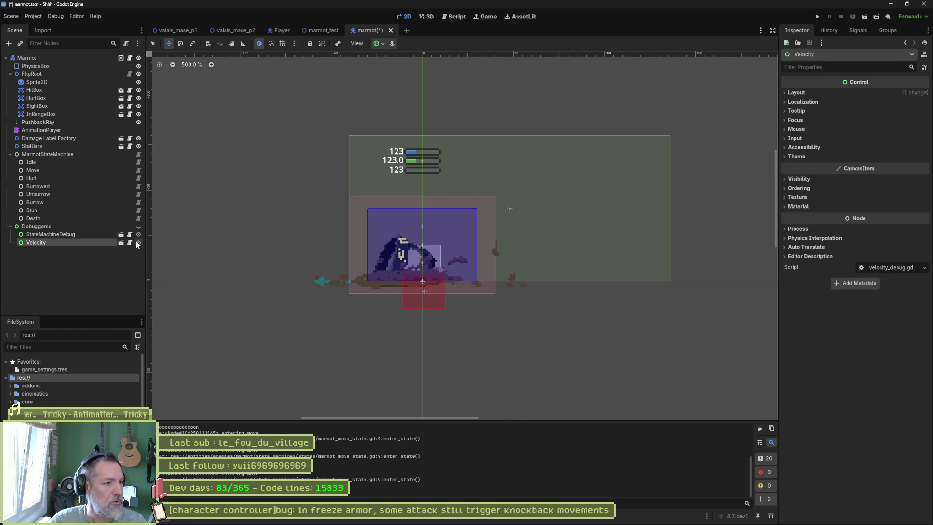
# - Move the Velocity label above the marmot sprite, then run the marmot_test scene
pyautogui.click(139, 227)
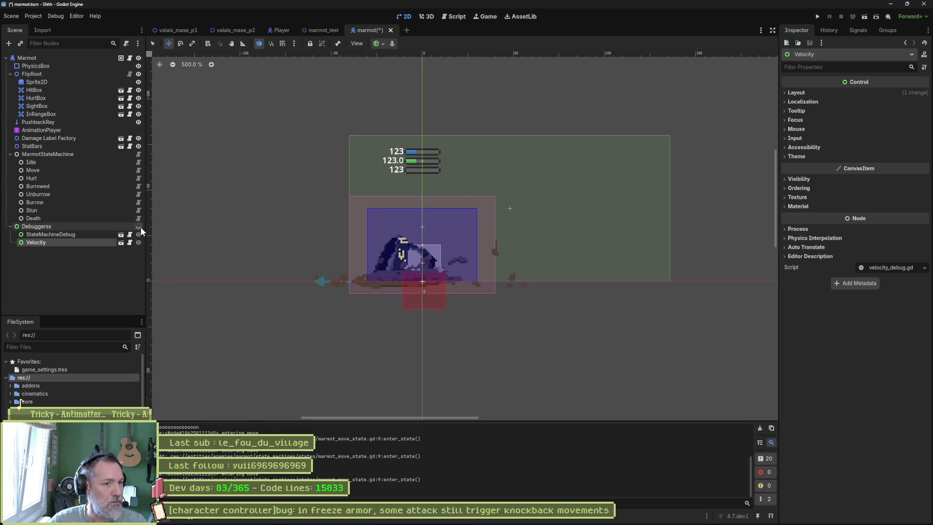
pyautogui.moveTo(458, 316)
pyautogui.mouseDown()
pyautogui.moveTo(462, 217)
pyautogui.moveTo(432, 218)
pyautogui.mouseUp()
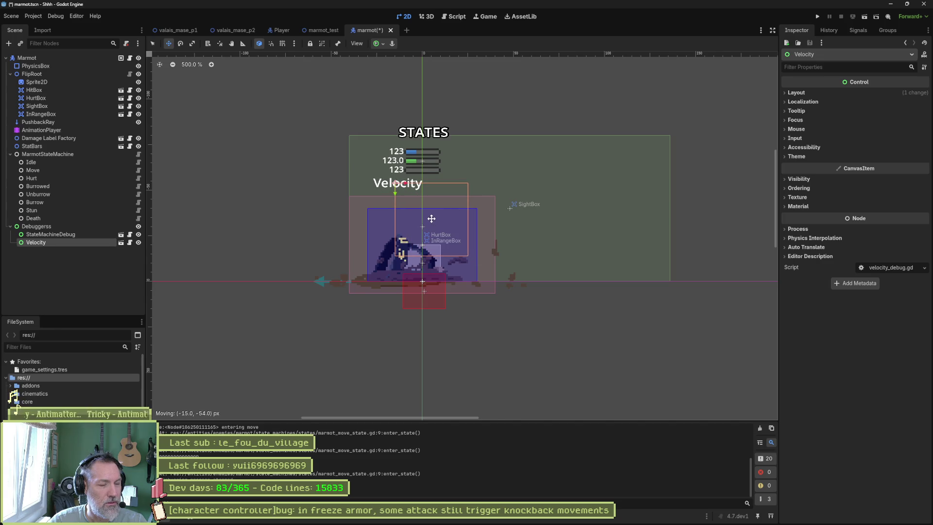
pyautogui.click(138, 227)
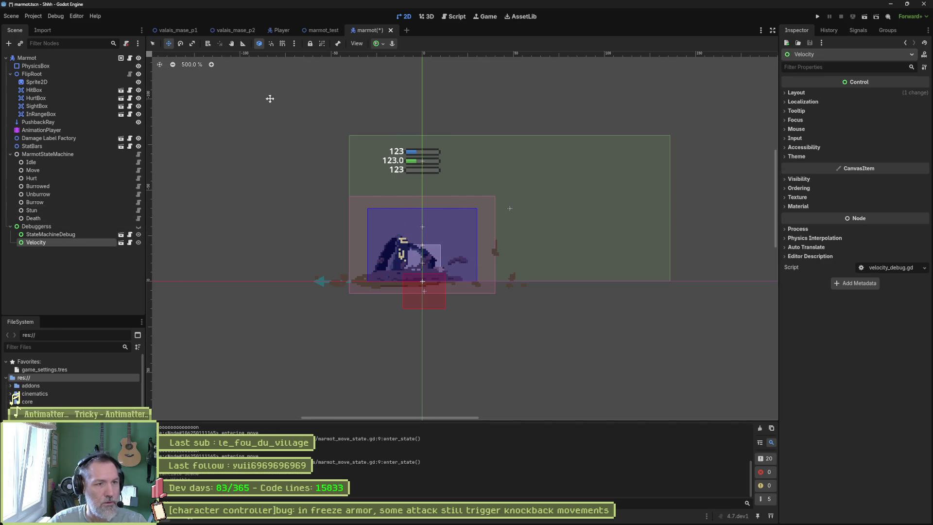
pyautogui.click(333, 33)
pyautogui.press('F6')
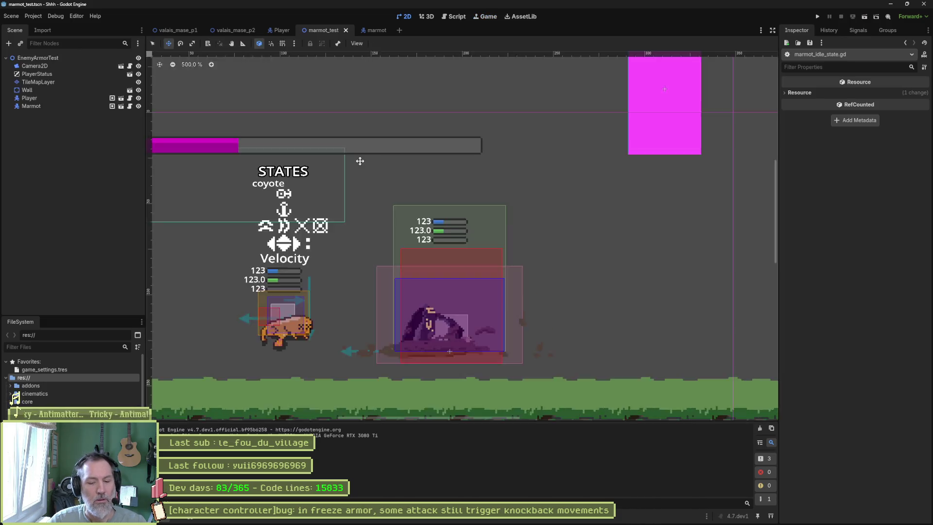
# - Restart the game, walk the cat right with D, paw-attack the marmot with J, dash, then stop
pyautogui.press('F6')
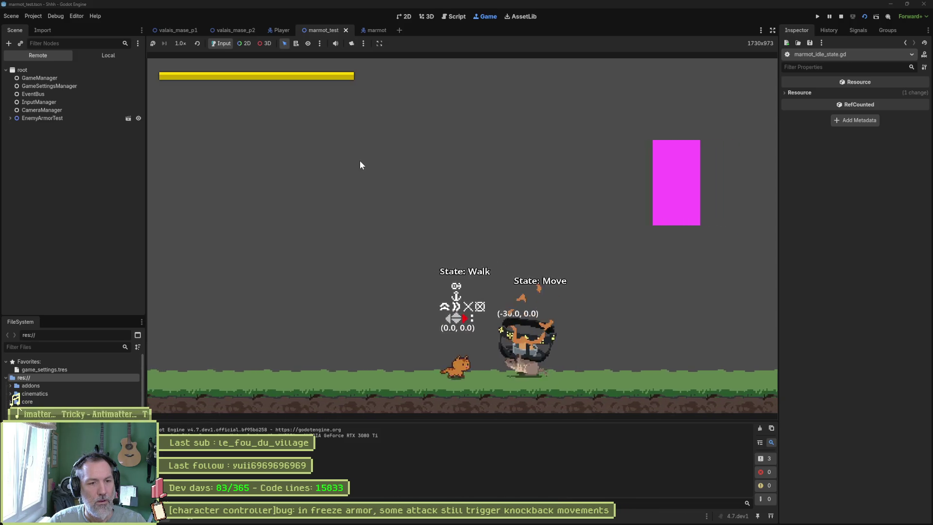
pyautogui.press('j')
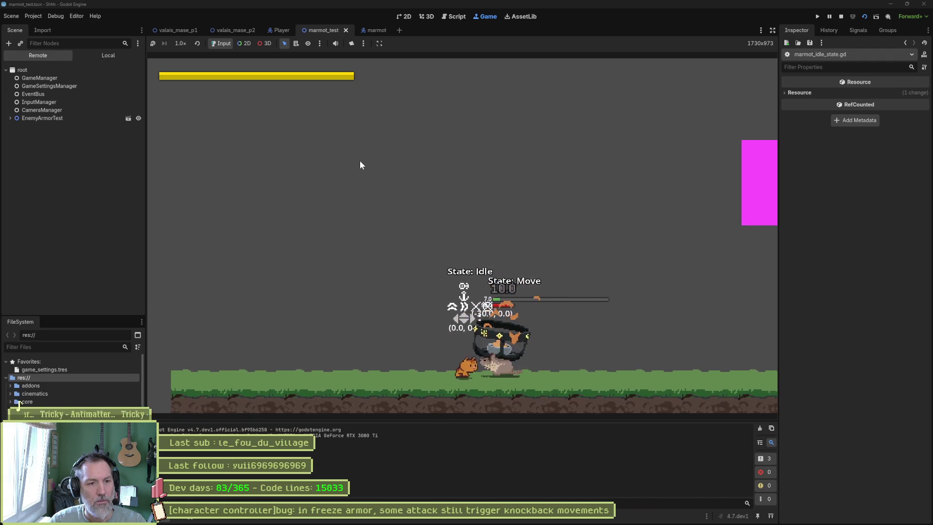
pyautogui.press('d')
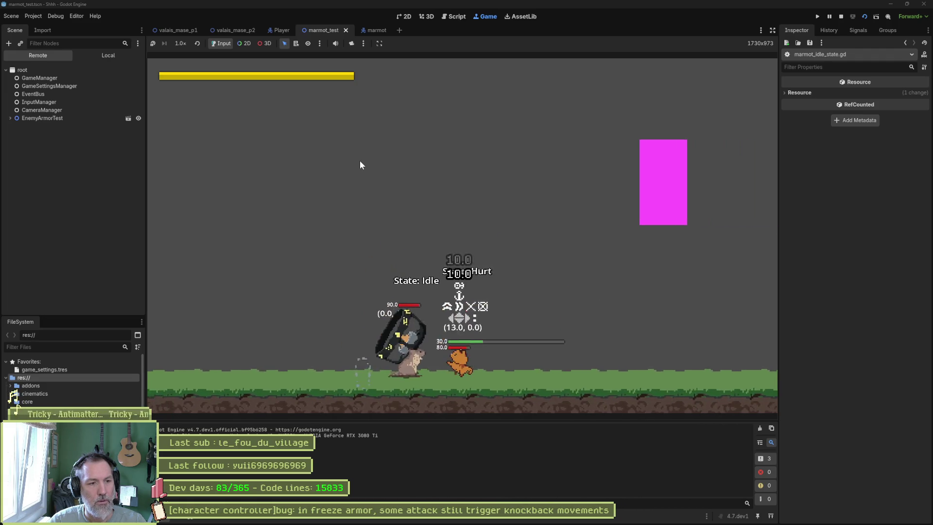
pyautogui.press('j')
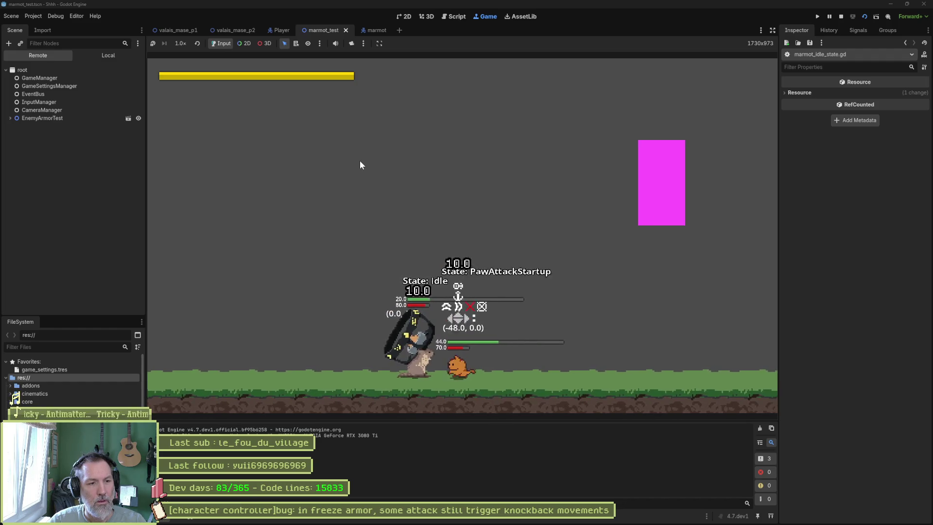
pyautogui.press('j')
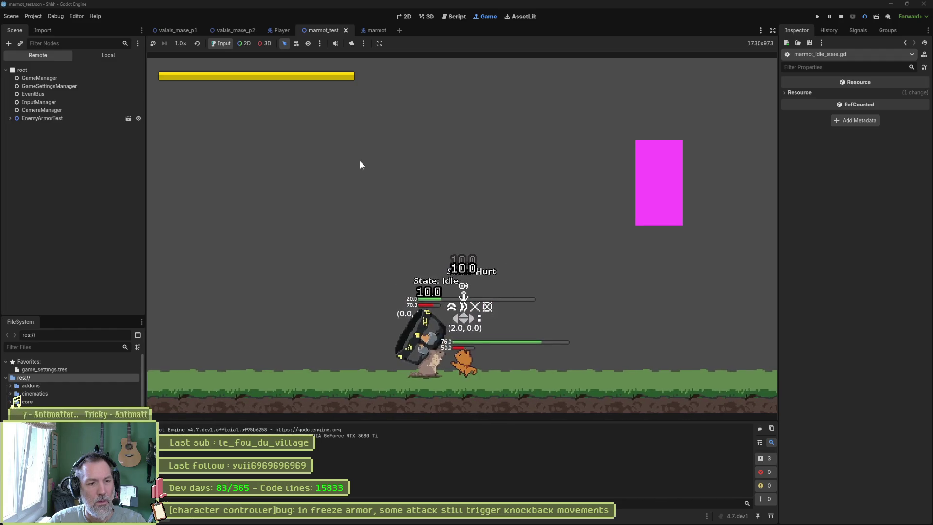
pyautogui.press('d')
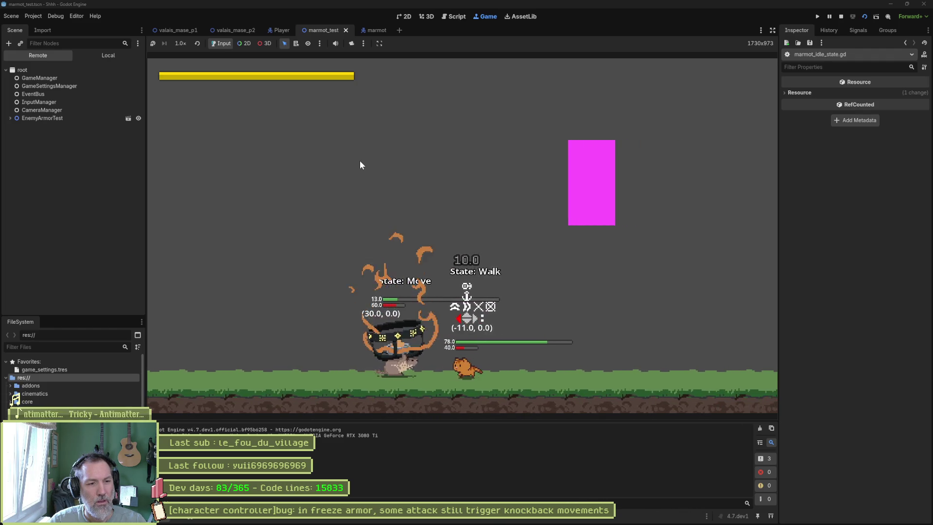
pyautogui.press('d')
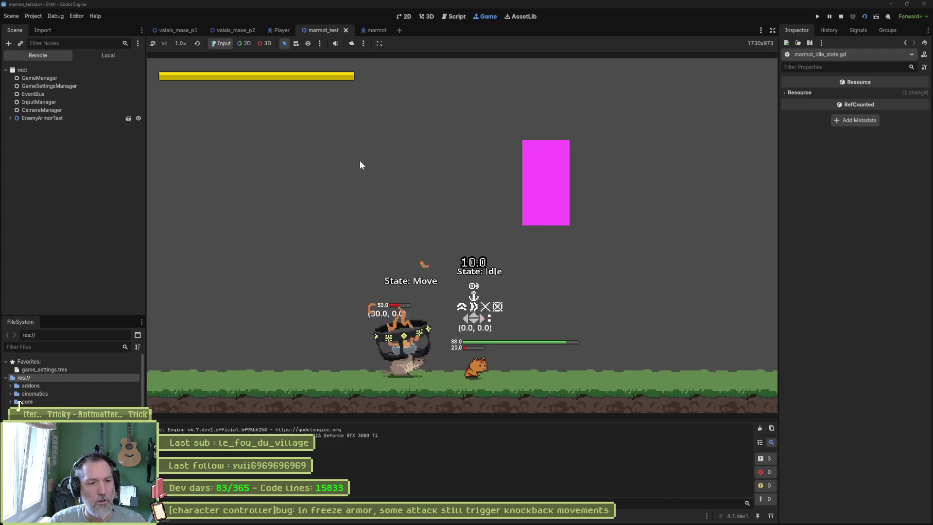
pyautogui.press('j')
pyautogui.press('d')
pyautogui.press('shift')
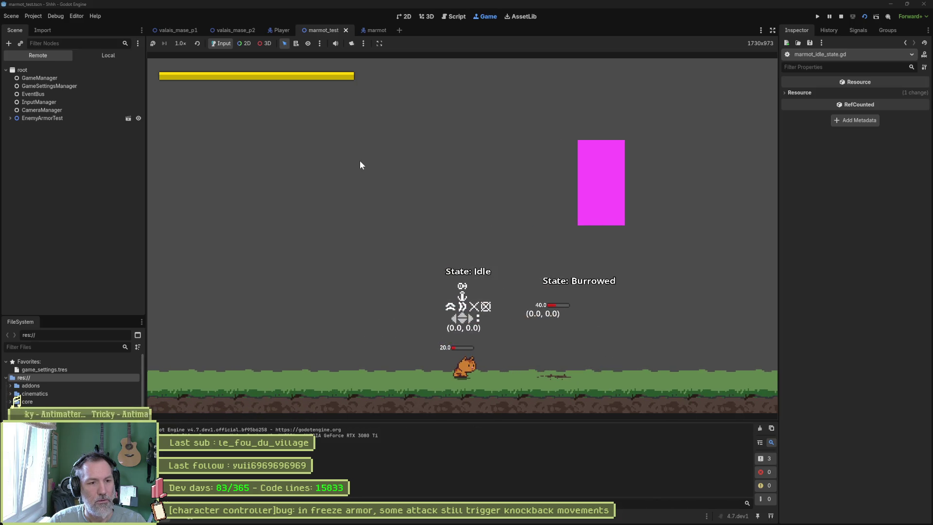
pyautogui.press('d')
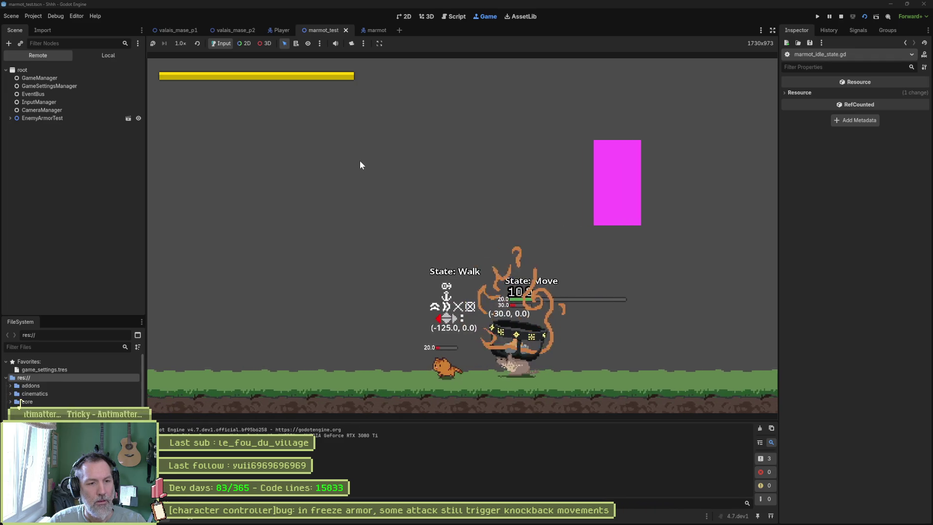
pyautogui.press('j')
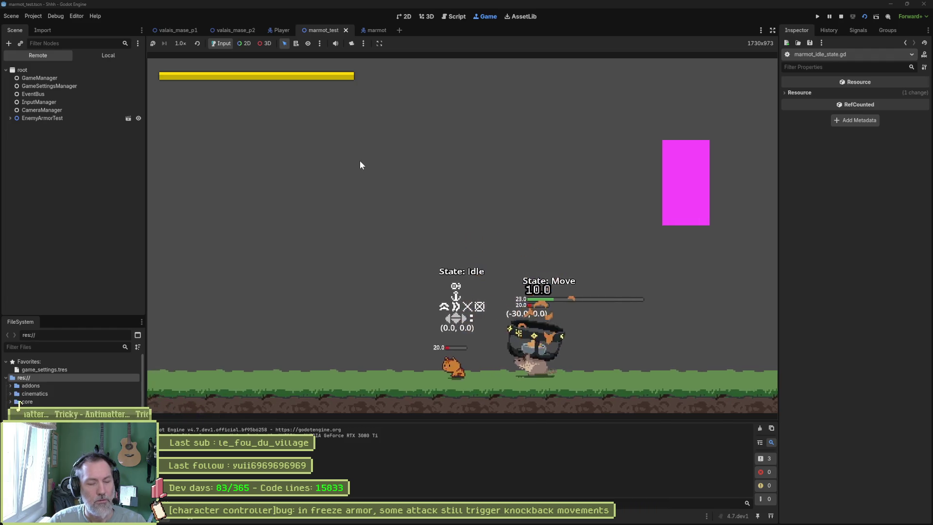
pyautogui.press('F8')
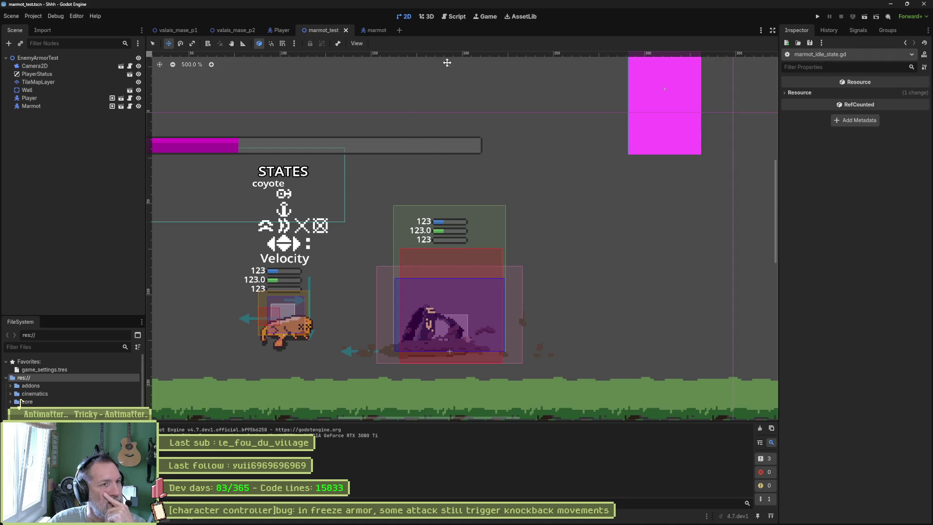
# - In the script editor, close marmot_controller.gd and open marmot_move_state.gd from the marmot scene
pyautogui.click(459, 17)
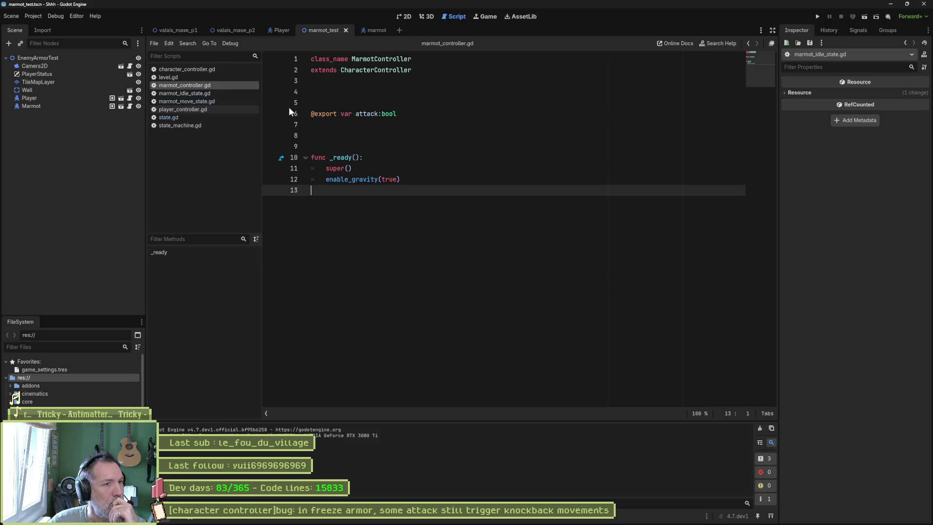
pyautogui.middleClick(209, 85)
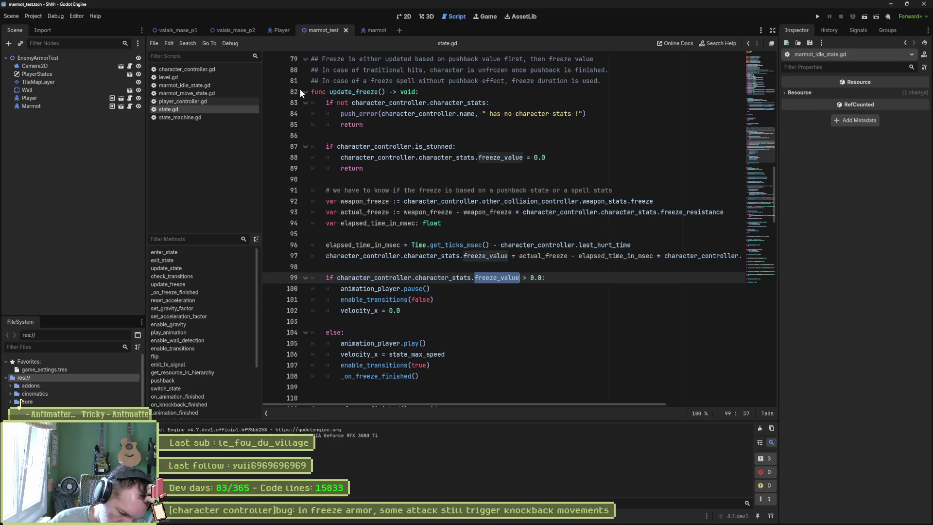
pyautogui.click(371, 32)
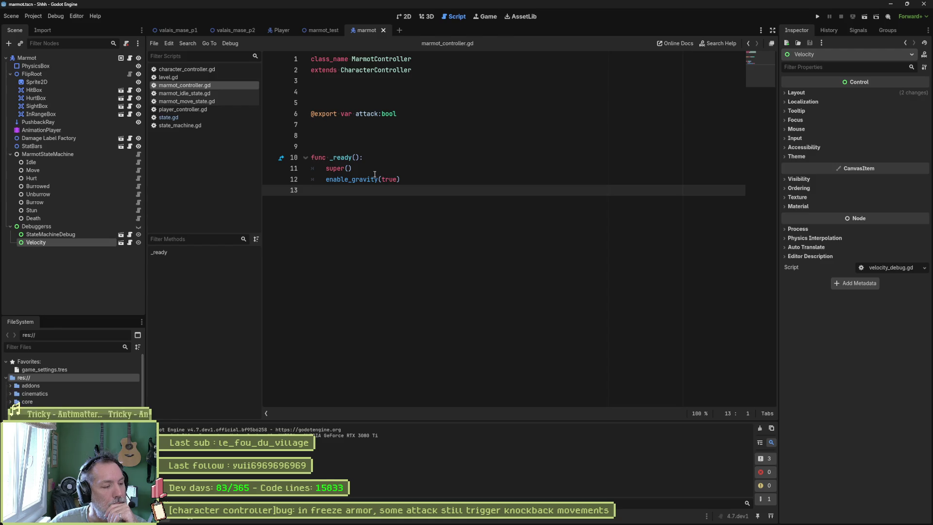
pyautogui.moveTo(374, 174)
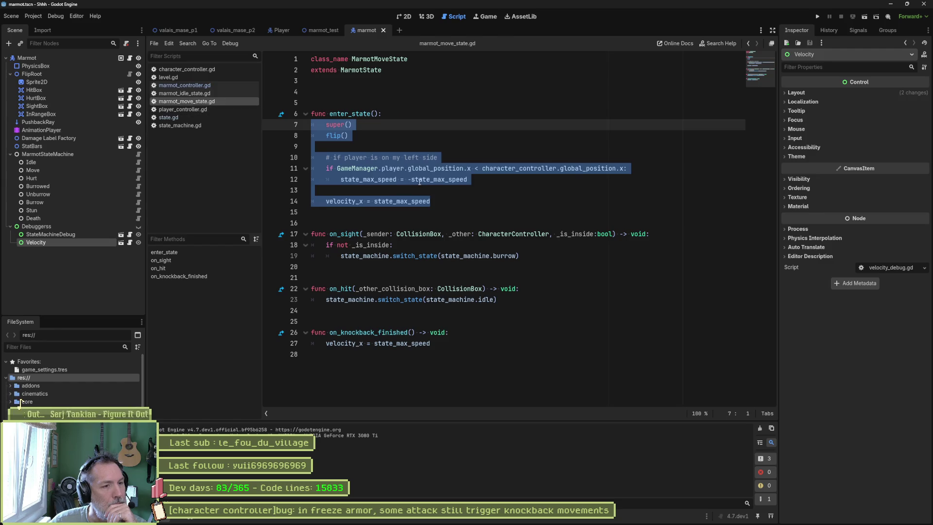
pyautogui.click(419, 180)
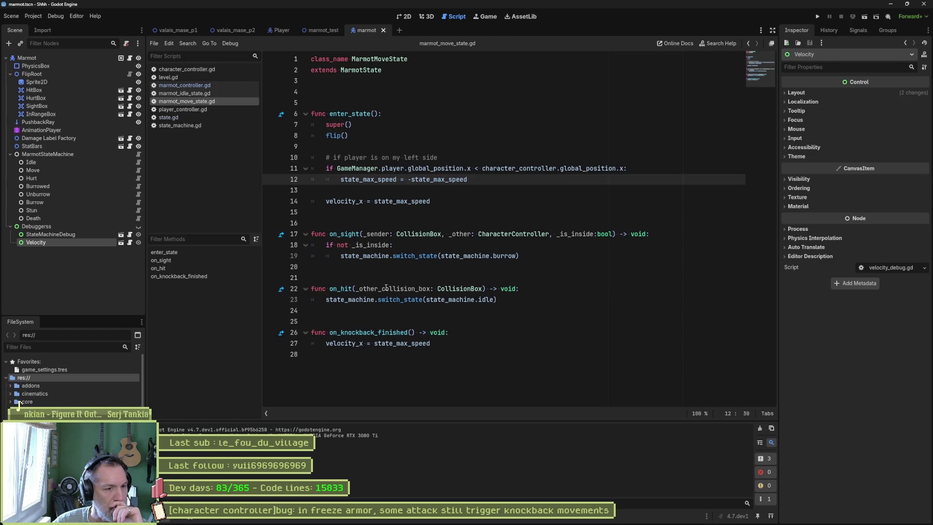
pyautogui.moveTo(386, 287); pyautogui.dragTo(495, 299)
pyautogui.click(214, 94)
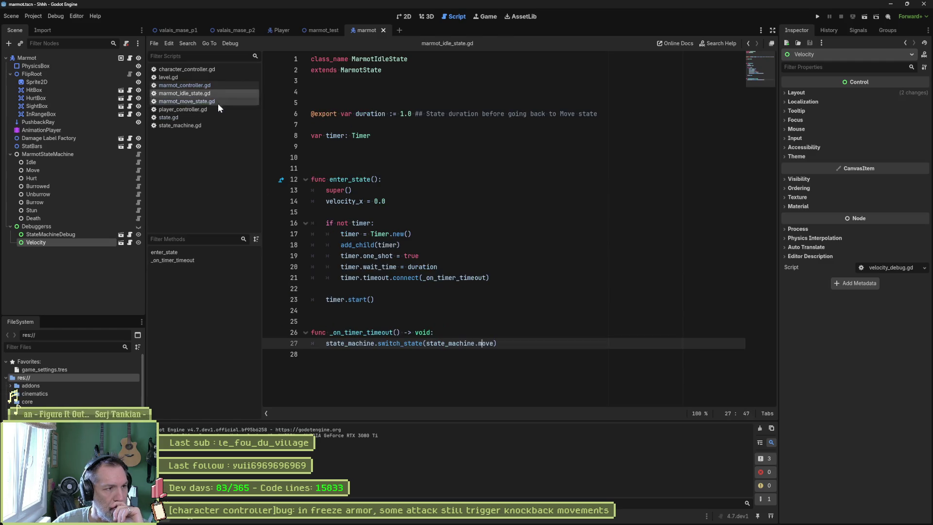
pyautogui.moveTo(389, 201); pyautogui.dragTo(398, 184)
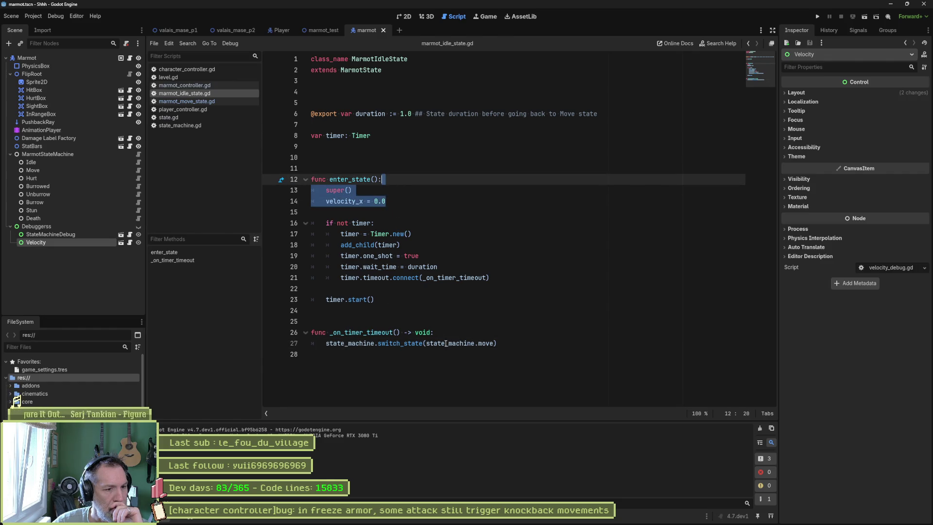
pyautogui.doubleClick(483, 345)
pyautogui.click(213, 100)
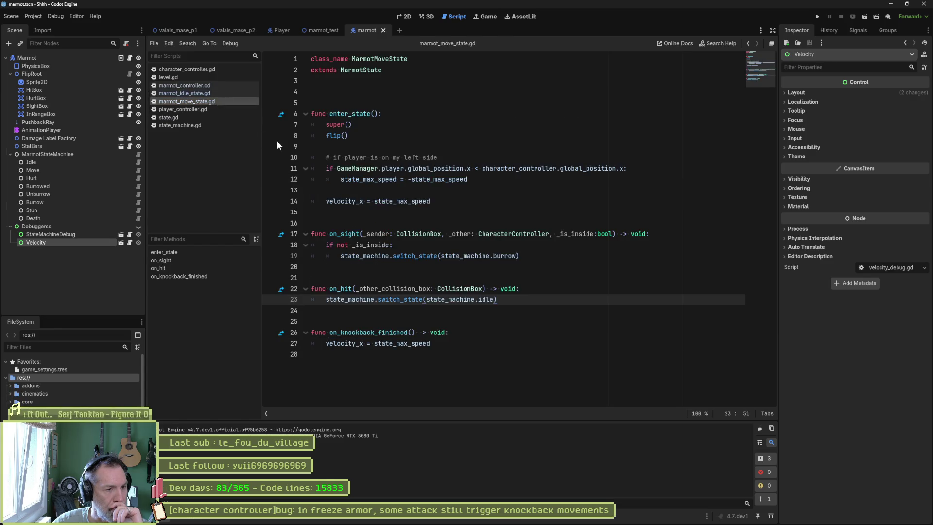
pyautogui.moveTo(440, 201); pyautogui.dragTo(436, 99)
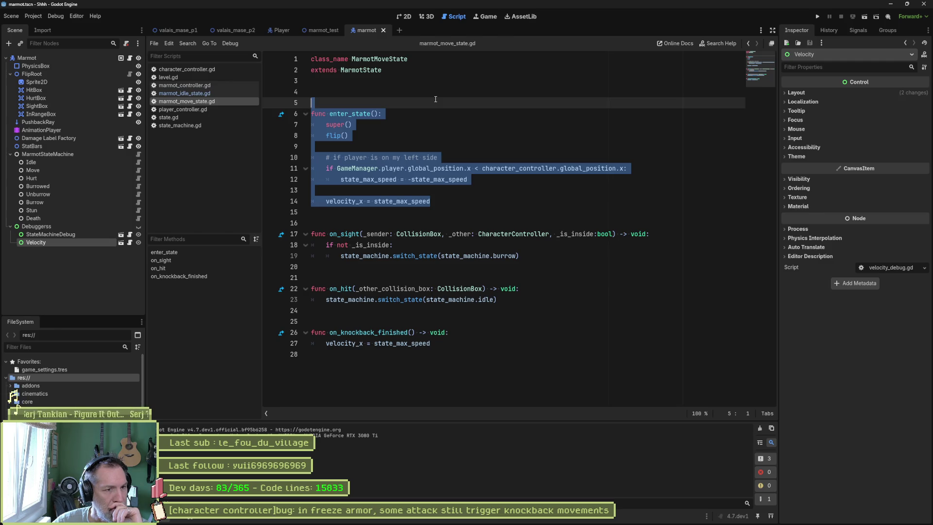
pyautogui.click(393, 202)
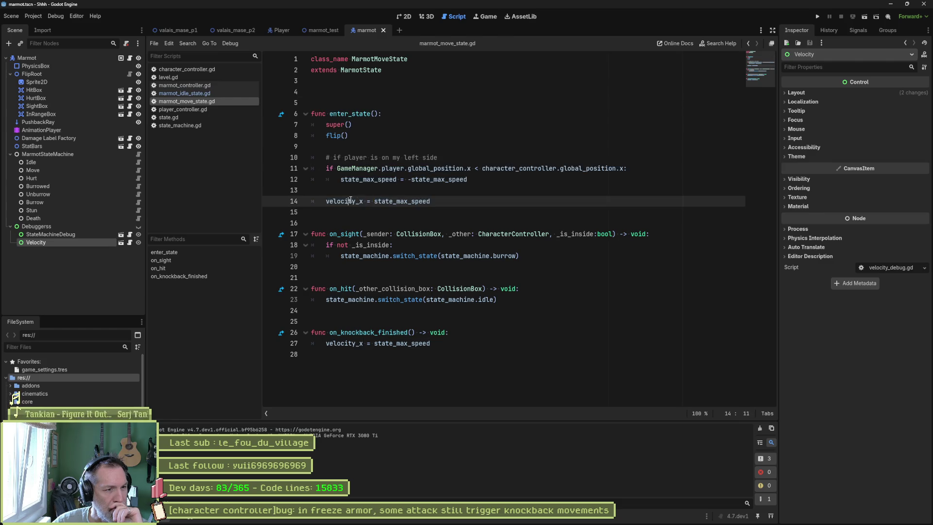
pyautogui.doubleClick(359, 201)
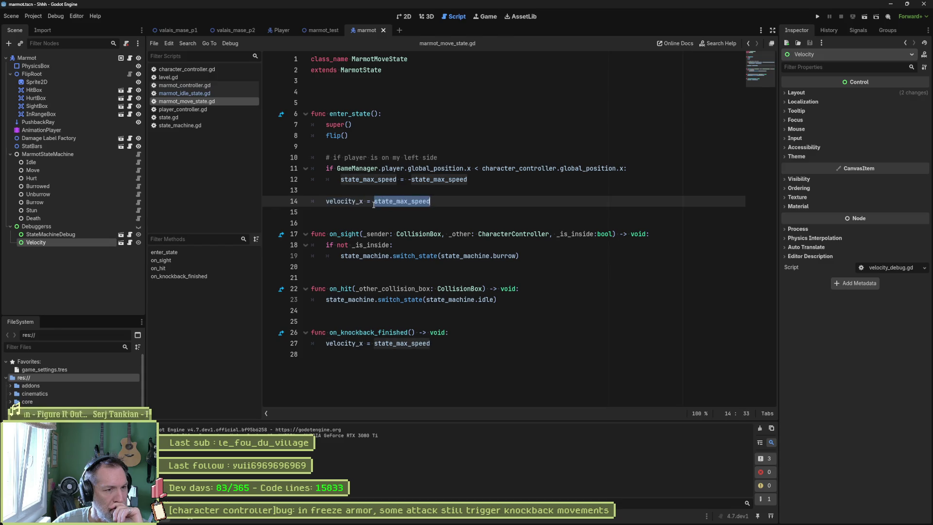
pyautogui.doubleClick(400, 203)
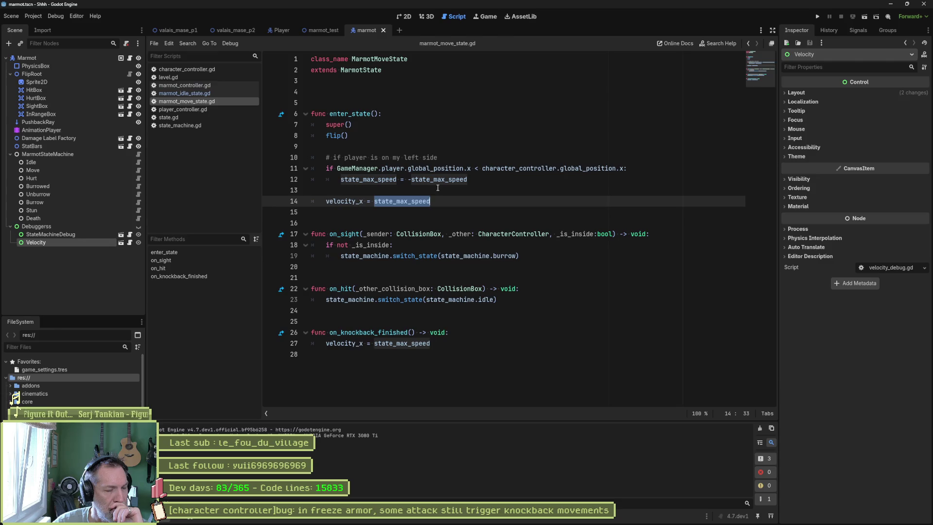
pyautogui.click(434, 202)
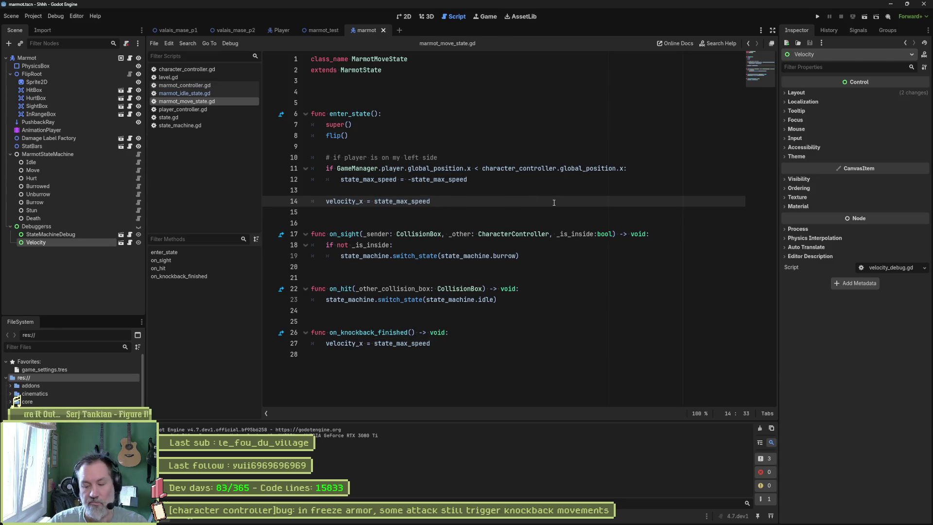
# - Add print_debug(self, " entering move with velocity: ", velocity_x) after line 14 and copy it
pyautogui.press('Return')
pyautogui.write('print_debug')
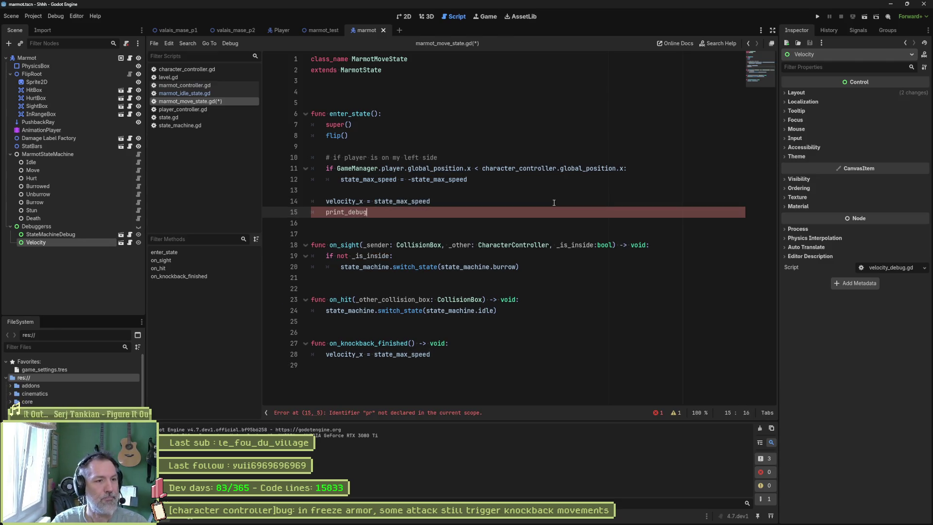
pyautogui.write('(self, " entering move with velocity:')
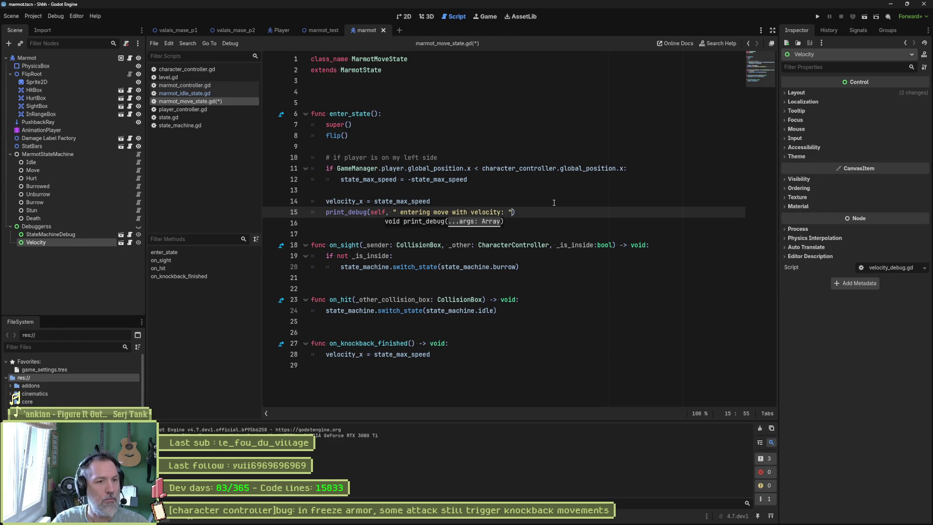
pyautogui.write('m ')
pyautogui.write(', velocity_x')
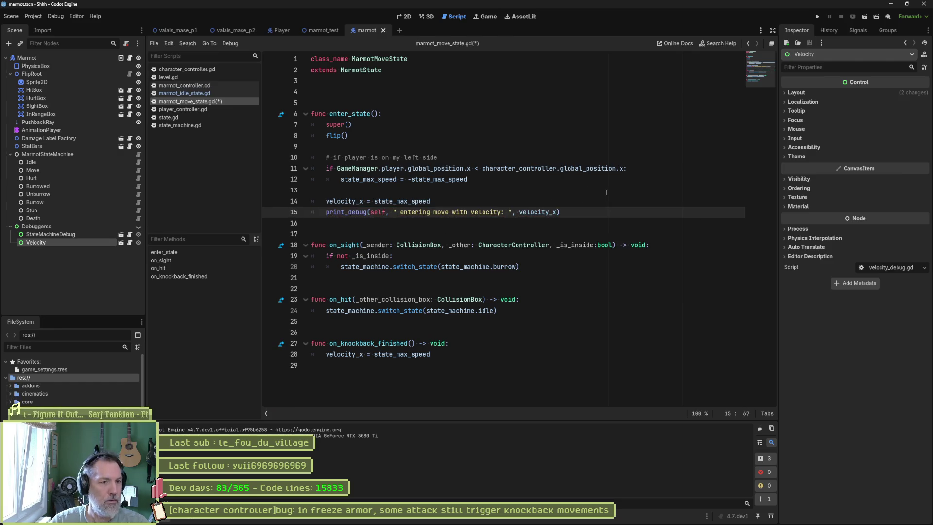
pyautogui.hotkey('shift', 'Up')
pyautogui.hotkey('ctrl', 'c')
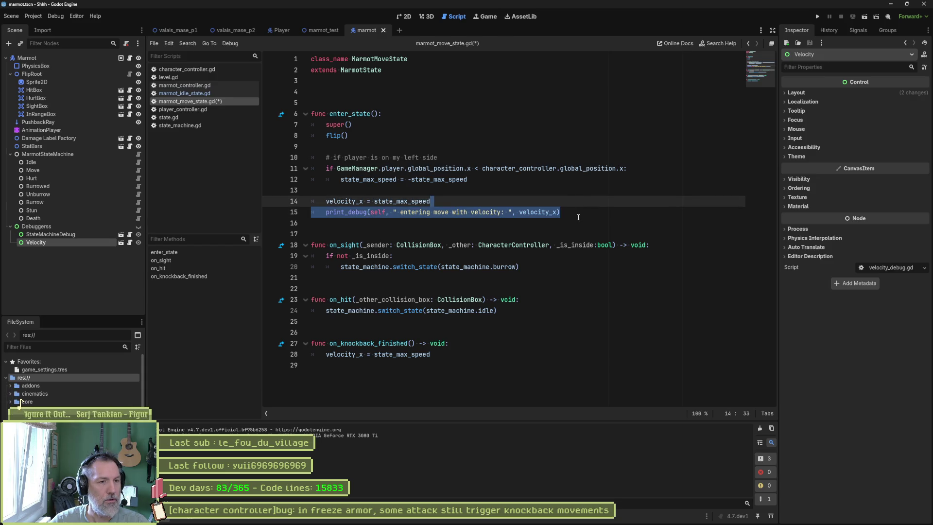
pyautogui.click(187, 117)
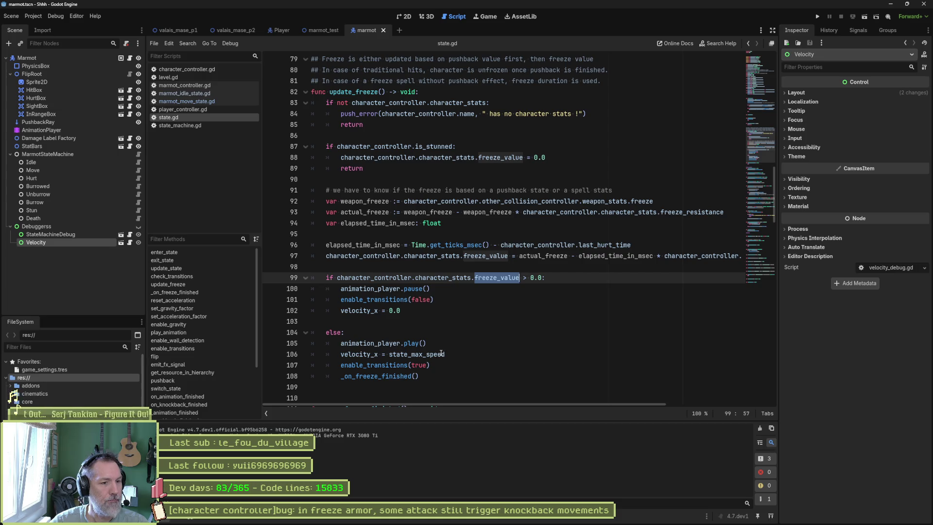
# - Review the freeze code's branches in state.gd and select the update_freeze function name
pyautogui.moveTo(438, 355)
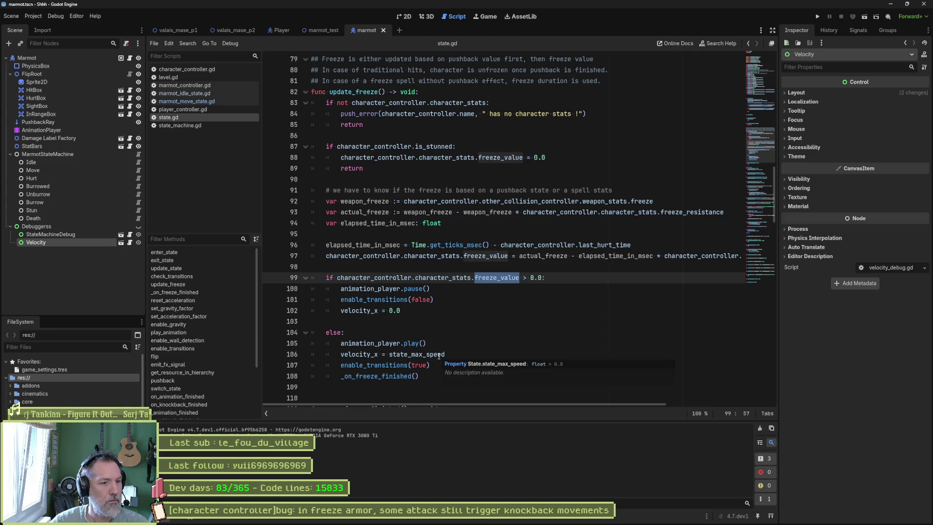
pyautogui.doubleClick(374, 377)
pyautogui.doubleClick(380, 343)
pyautogui.doubleClick(380, 279)
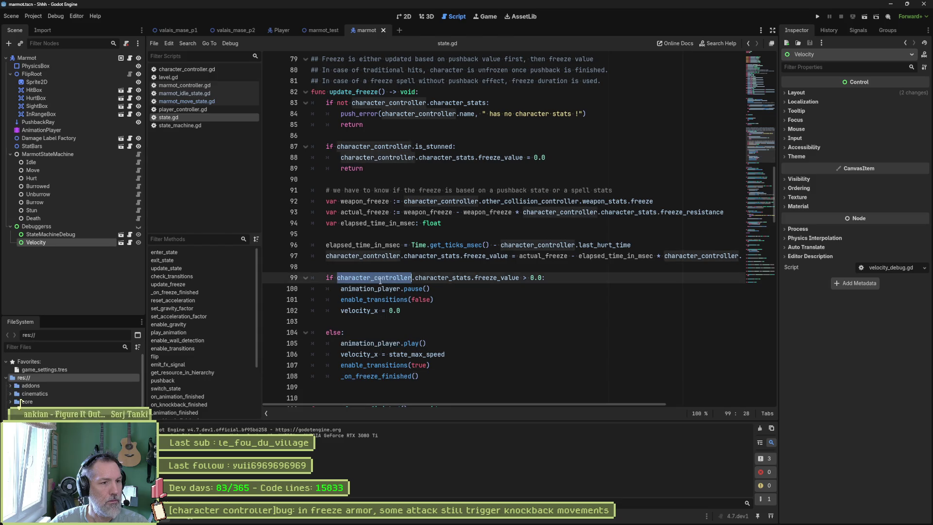
pyautogui.doubleClick(354, 92)
# - Search all files for update_freeze, check the state_machine.gd call, and return to the definition
pyautogui.hotkey('ctrl', 'shift', 'f')
pyautogui.click(465, 298)
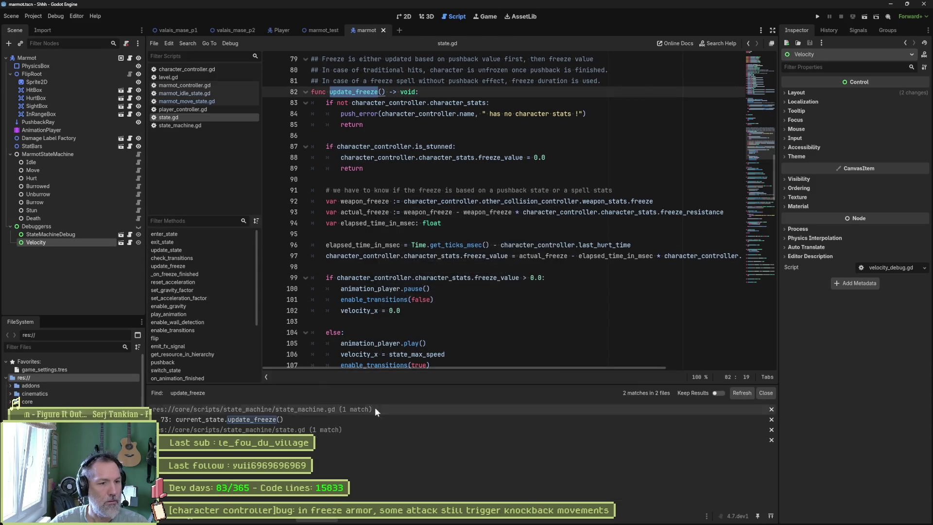
pyautogui.click(287, 422)
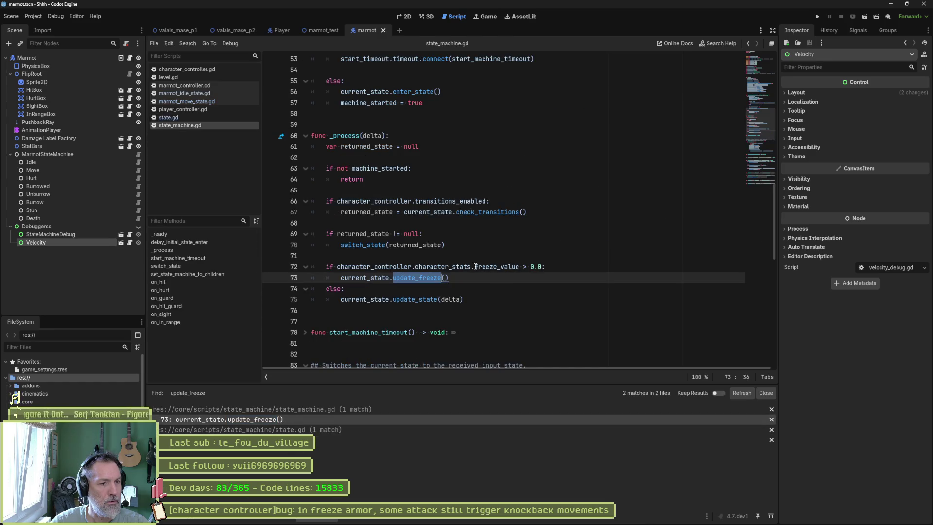
pyautogui.moveTo(474, 267); pyautogui.dragTo(517, 267)
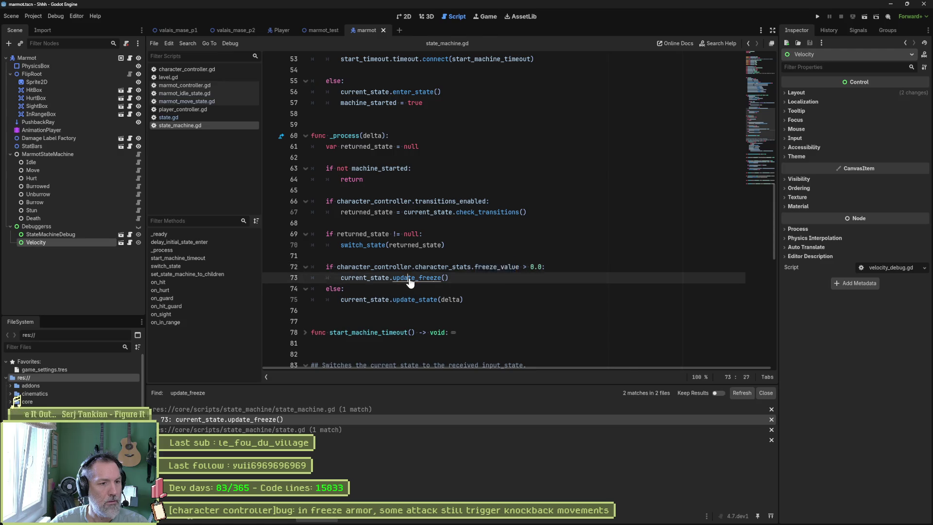
pyautogui.keyDown('ctrl'); pyautogui.click(417, 277); pyautogui.keyUp('ctrl')
pyautogui.moveTo(479, 278); pyautogui.dragTo(527, 278)
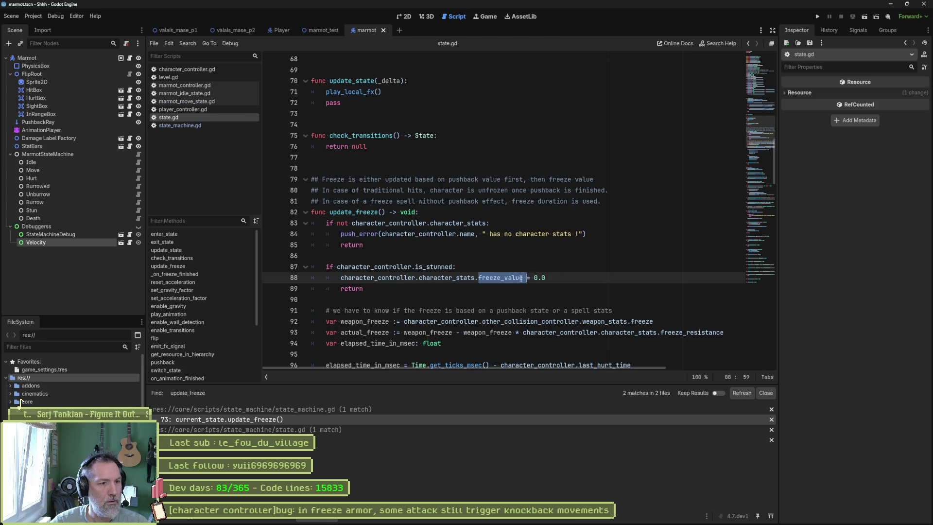
pyautogui.scroll(-5, 521, 278)
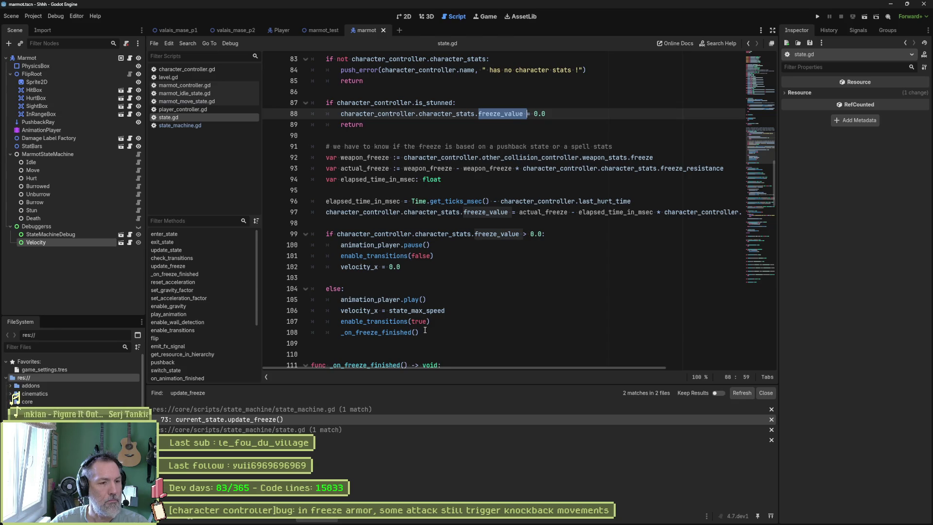
# - Paste the debug print into the freeze branch, indent it, and change its message to "updating freeze"
pyautogui.click(423, 269)
pyautogui.hotkey('ctrl', 'v')
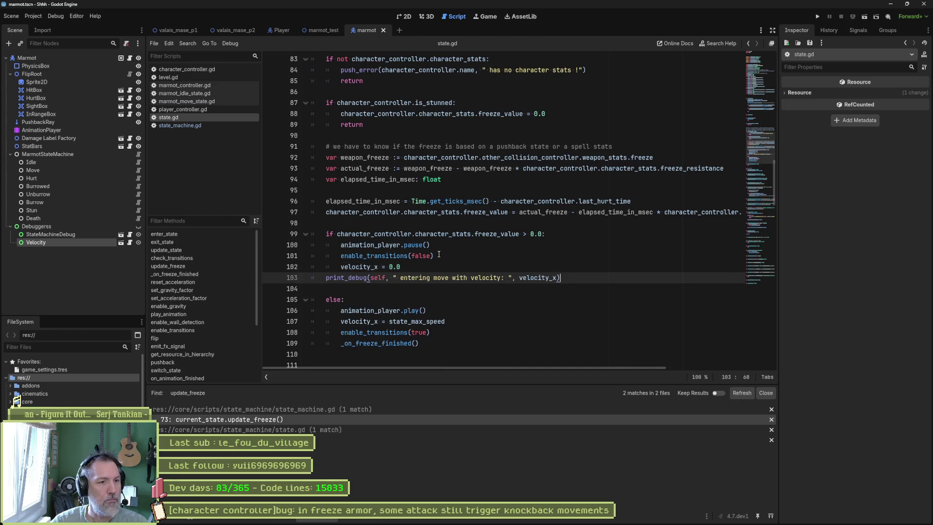
pyautogui.click(323, 280)
pyautogui.press('Tab')
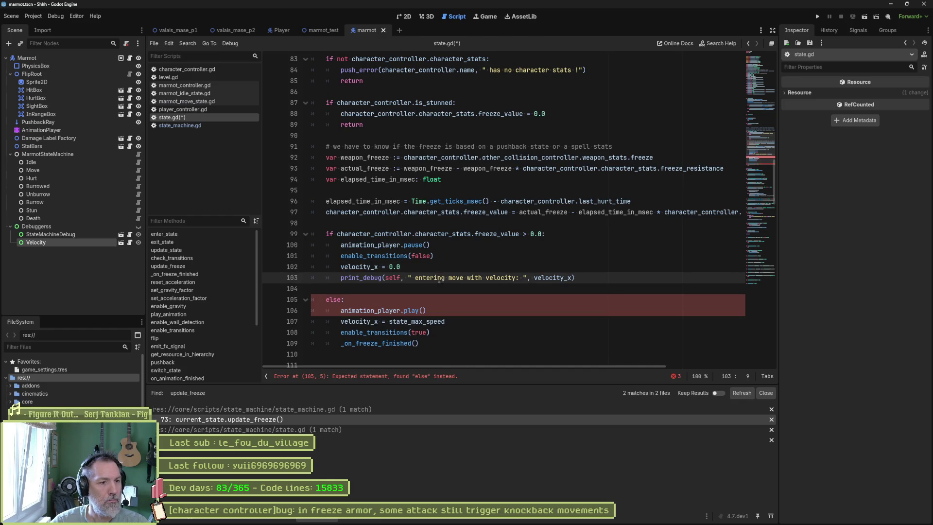
pyautogui.moveTo(415, 277); pyautogui.dragTo(514, 278)
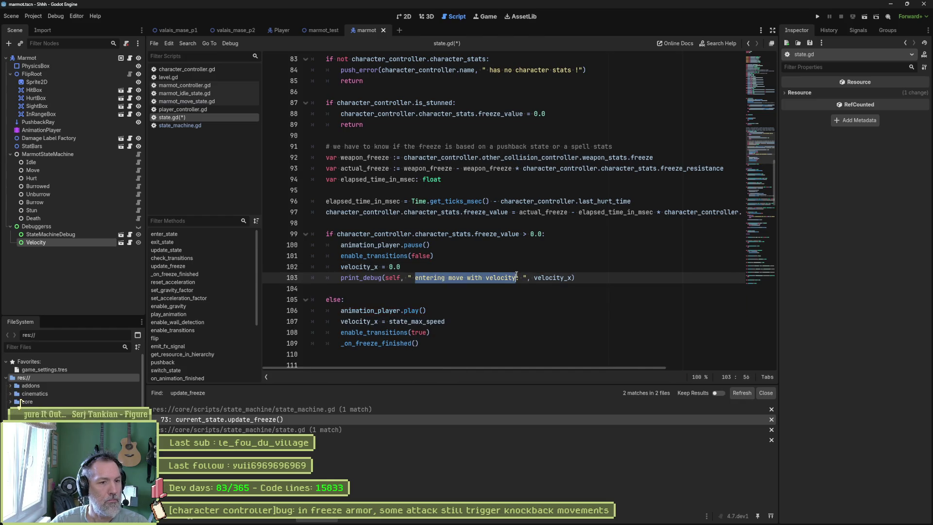
pyautogui.press('BackSpace')
pyautogui.write('updating freeze')
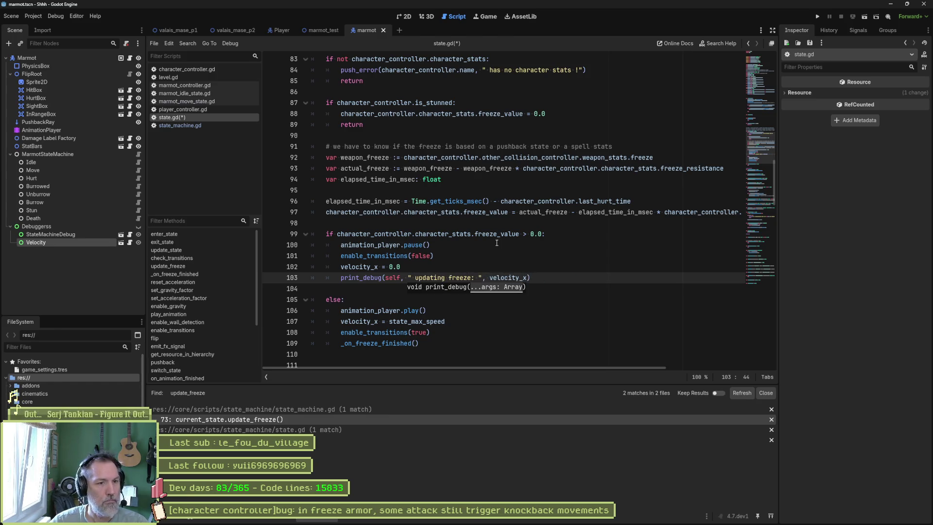
# - Replace velocity_x in the print with character_controller.character_stats.freeze_value, save state.gd, and restore the window
pyautogui.click(497, 234)
pyautogui.moveTo(357, 236); pyautogui.dragTo(521, 234)
pyautogui.hotkey('ctrl', 'c')
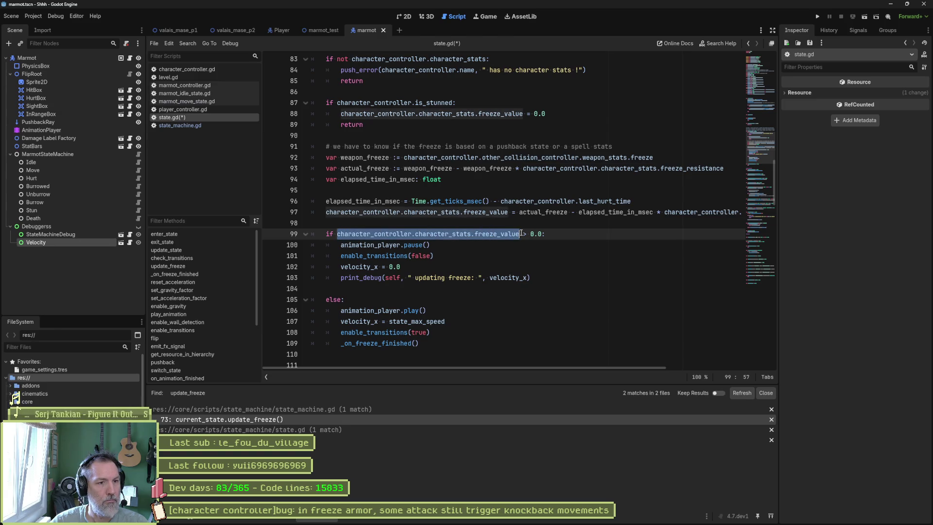
pyautogui.doubleClick(495, 279)
pyautogui.hotkey('ctrl', 'v')
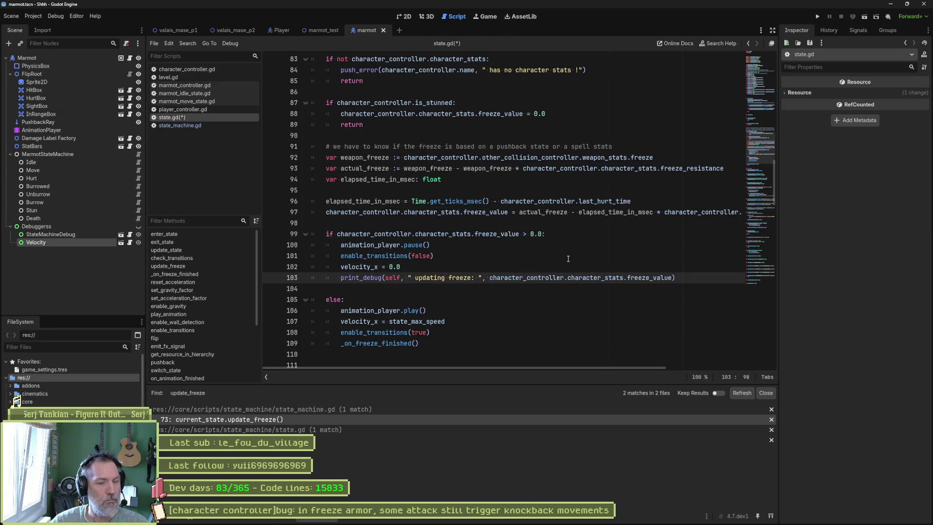
pyautogui.hotkey('ctrl', 's')
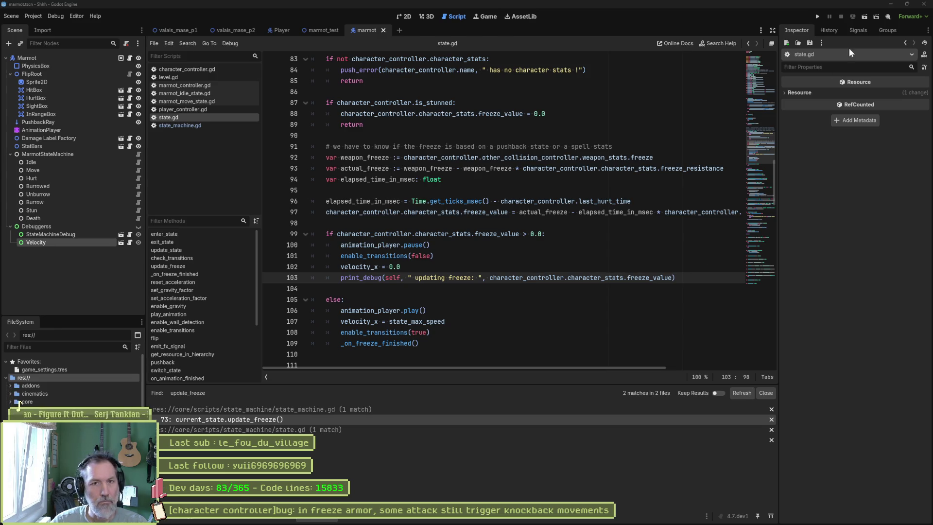
pyautogui.click(907, 4)
# - Run the marmot_test scene and enlarge the editor window taller and wider
pyautogui.press('F5')
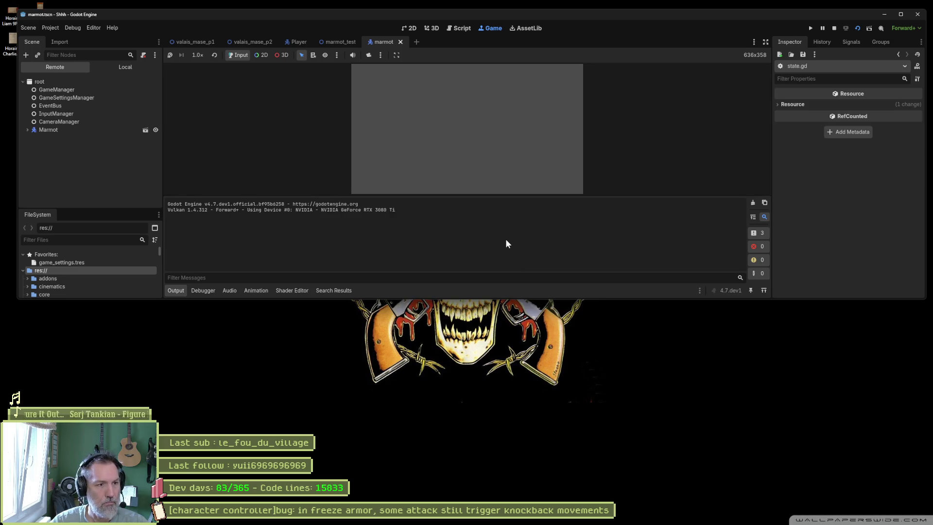
pyautogui.press('F5')
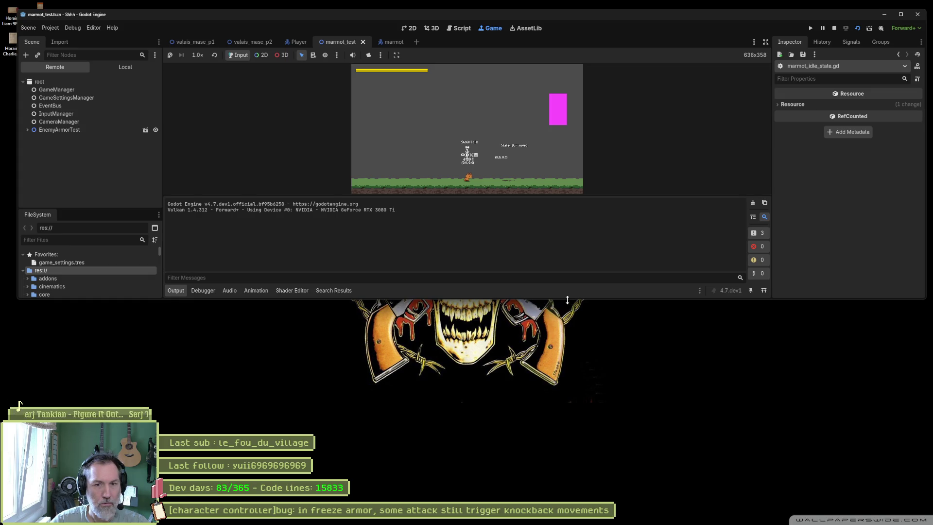
pyautogui.moveTo(570, 305); pyautogui.dragTo(574, 402)
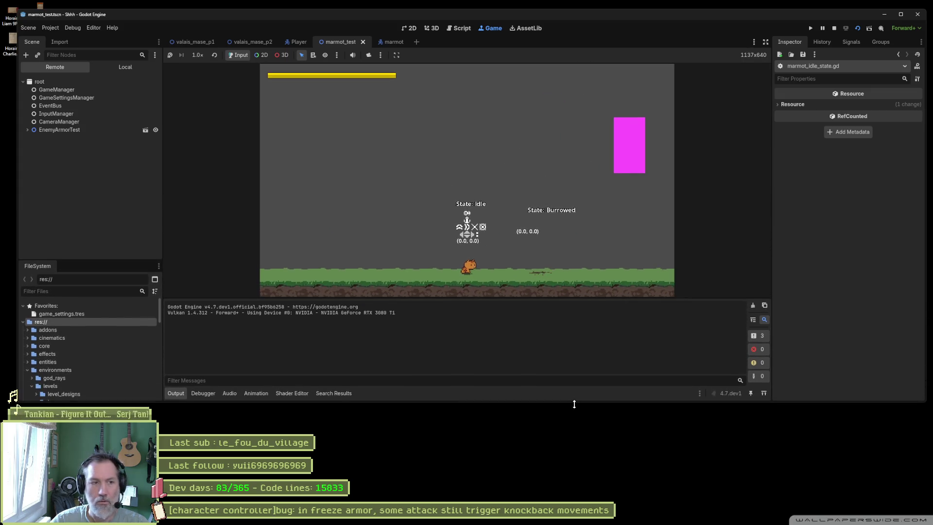
pyautogui.moveTo(15, 180); pyautogui.dragTo(0, 181)
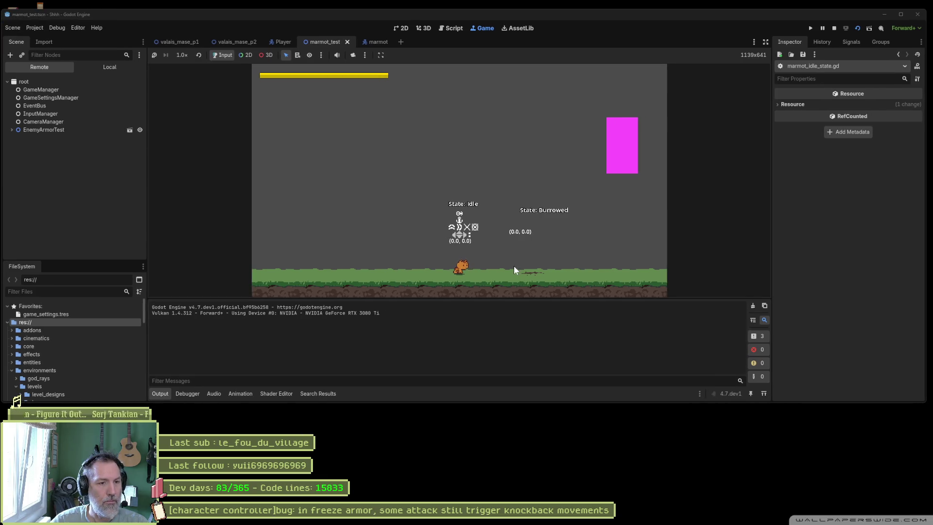
# - Walk the cat right to the marmot, attack it, then stop and relaunch the game
pyautogui.press('Right')
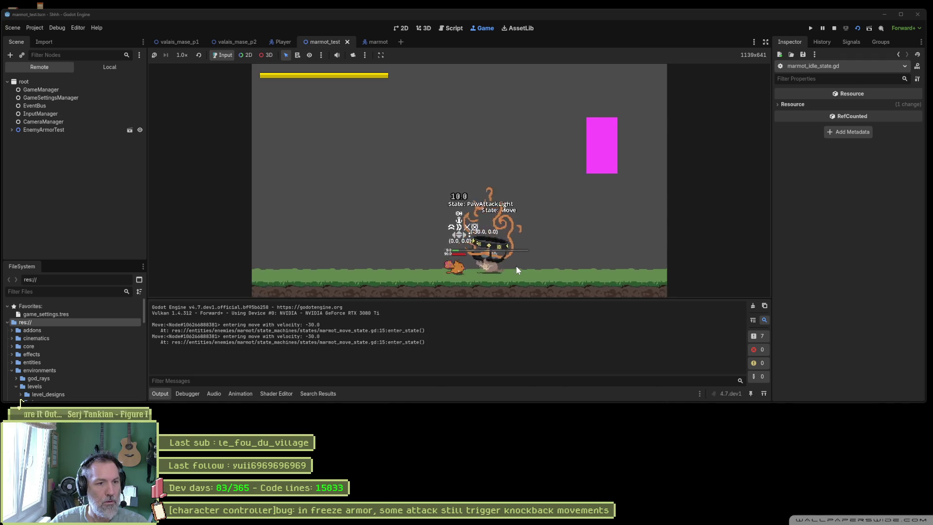
pyautogui.press('j')
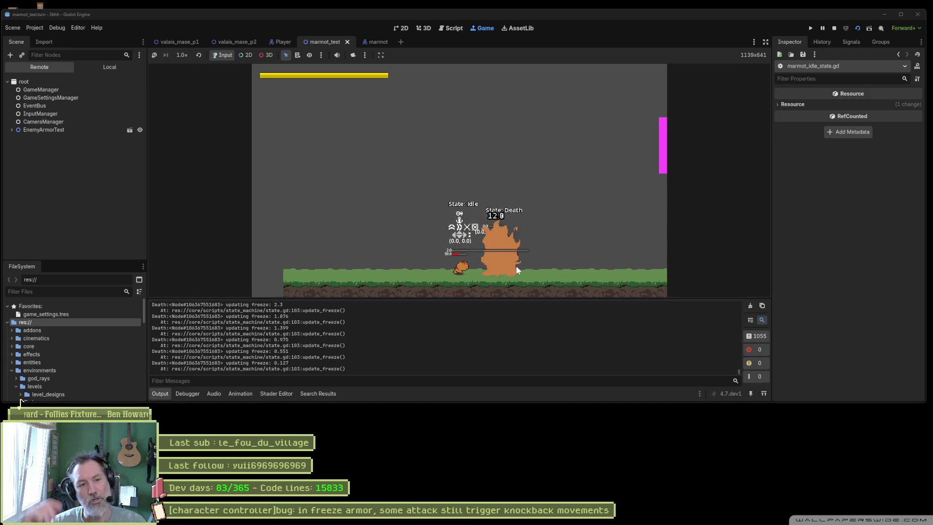
pyautogui.press('F8')
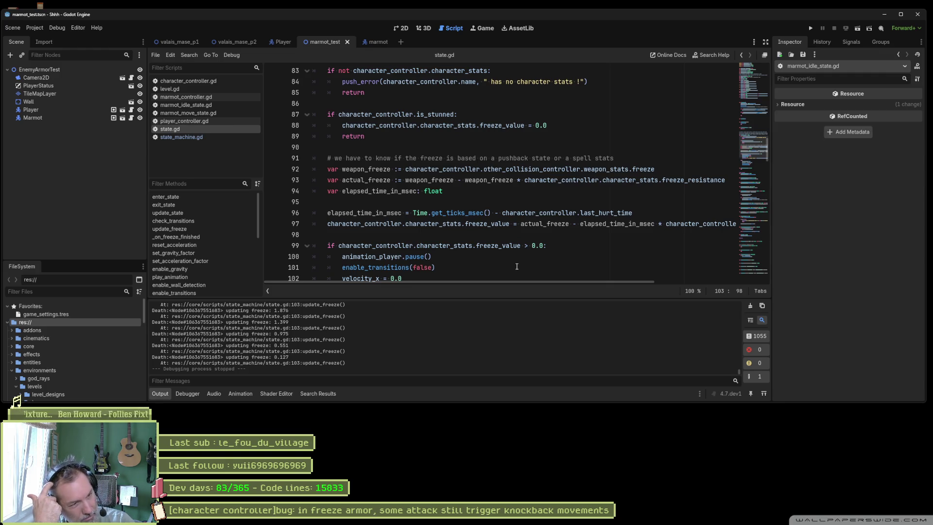
pyautogui.press('F6')
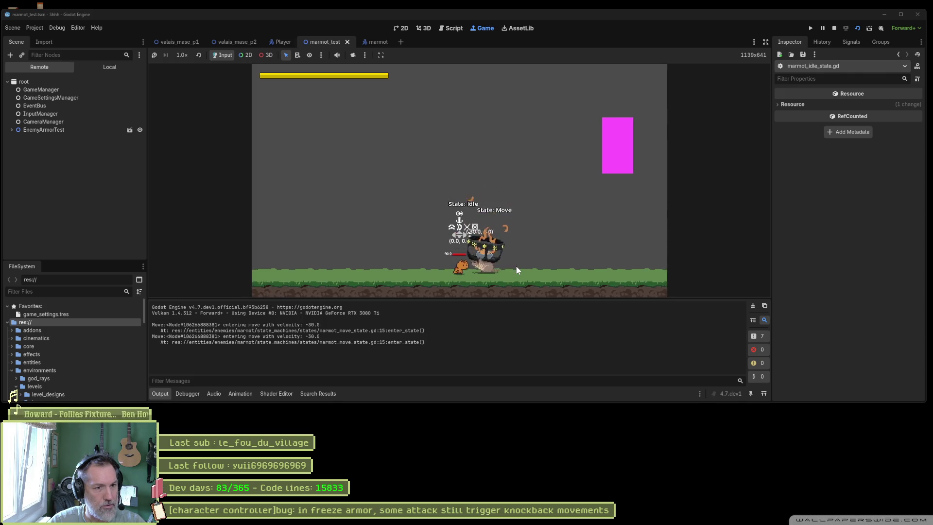
# - Hit the marmot with light attacks, step closer, then land a combo attack
pyautogui.click(516, 266)
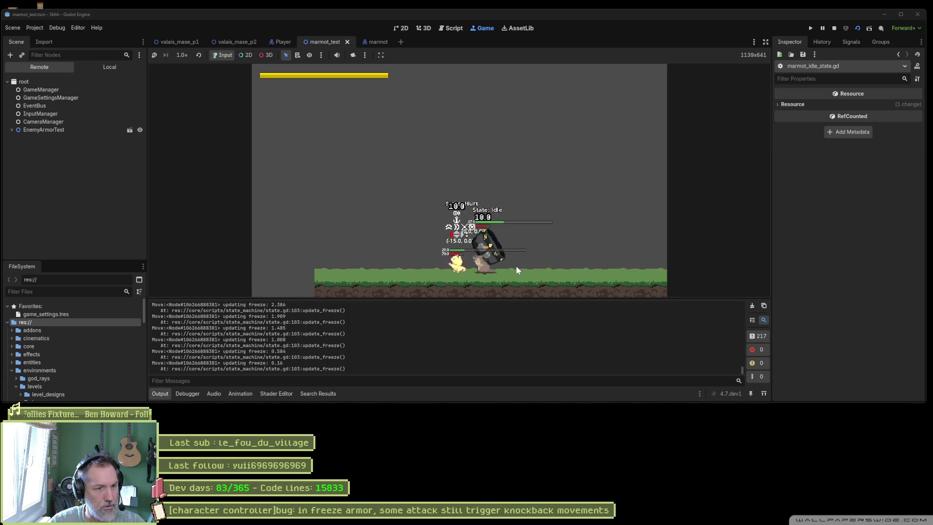
pyautogui.click(516, 267)
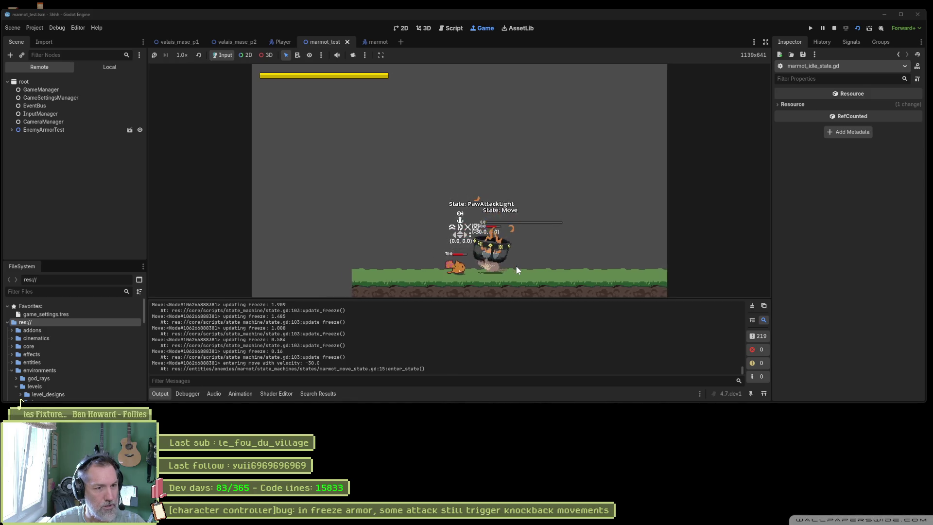
pyautogui.press('d')
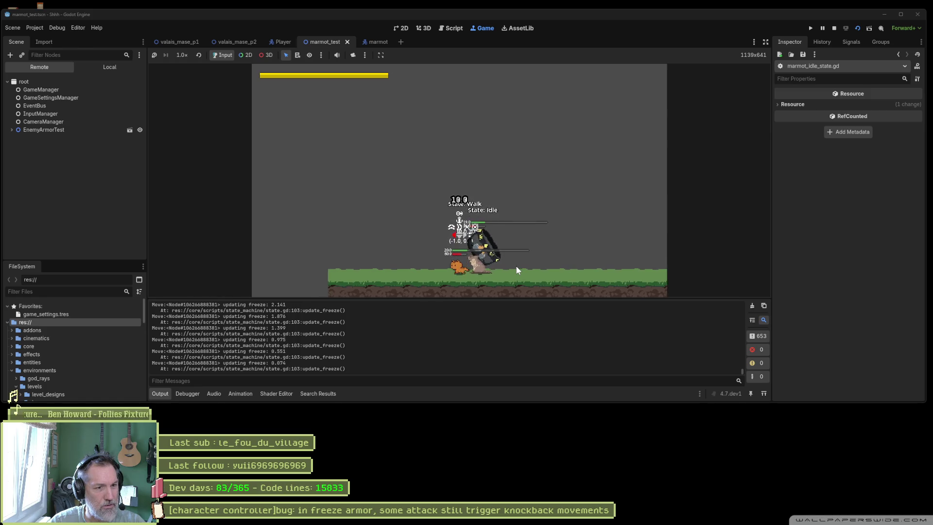
pyautogui.click(516, 266)
pyautogui.click(516, 266)
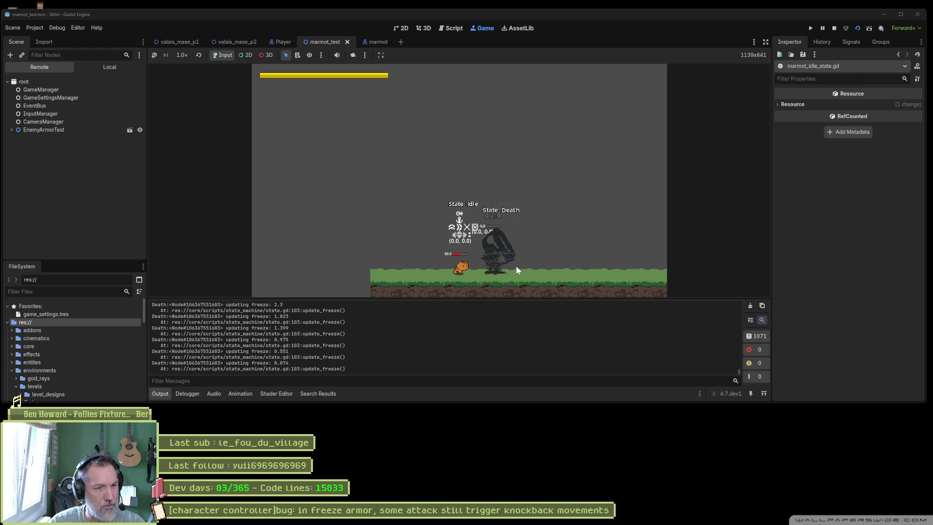
# - Restart the game, land a light attack, stop it, and seek the recording to the fight
pyautogui.press('F6')
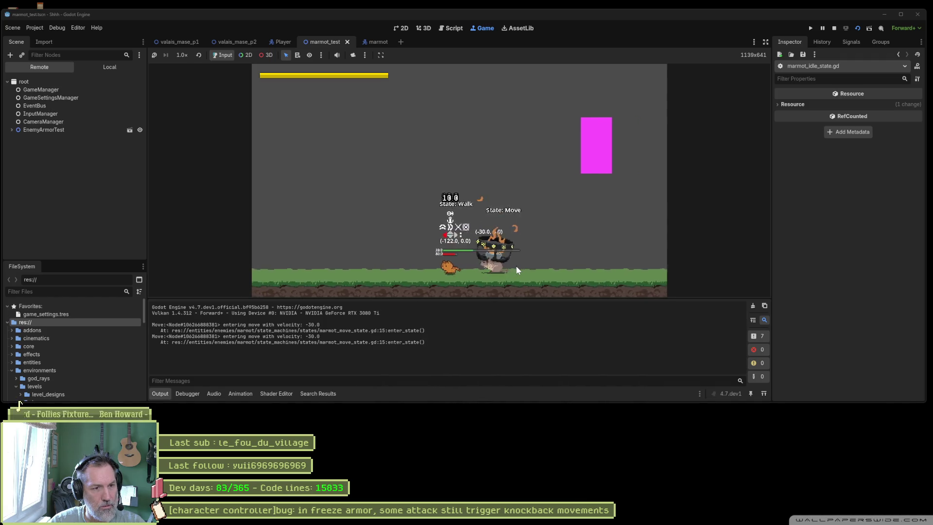
pyautogui.press('x')
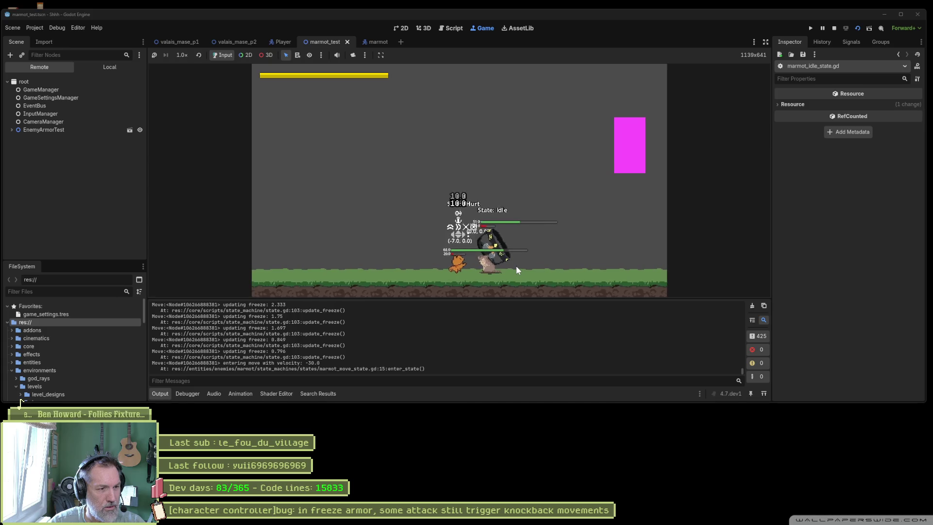
pyautogui.press('F8')
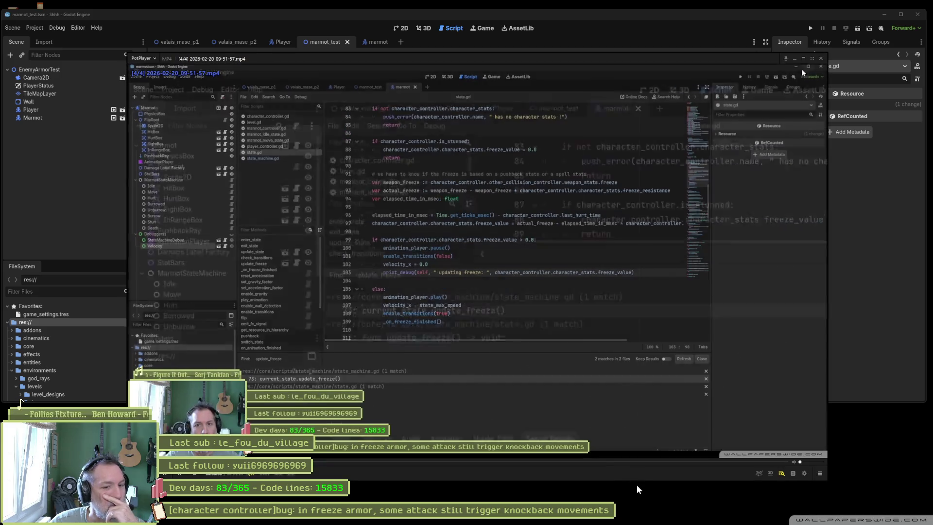
pyautogui.click(629, 462)
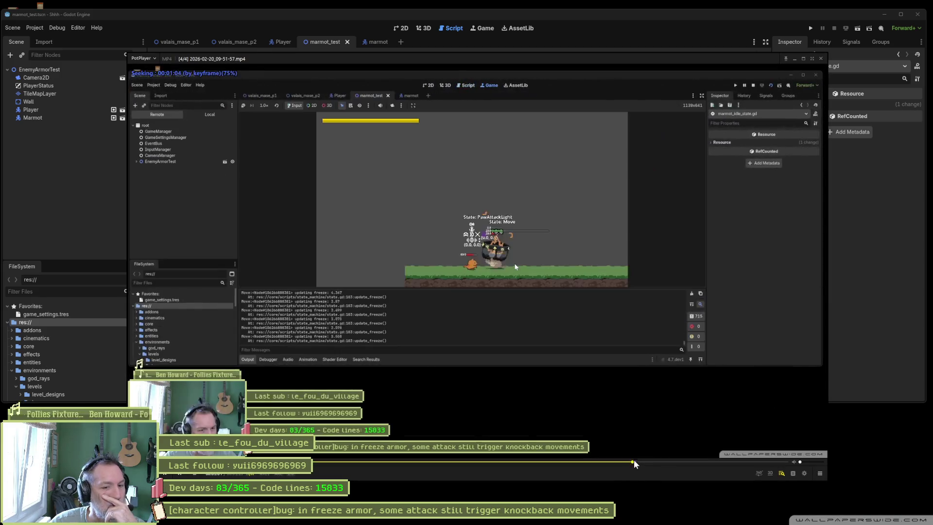
# - Pause the fight recording and step frame by frame through the knockback moment, then close it
pyautogui.click(560, 302)
pyautogui.click(558, 300)
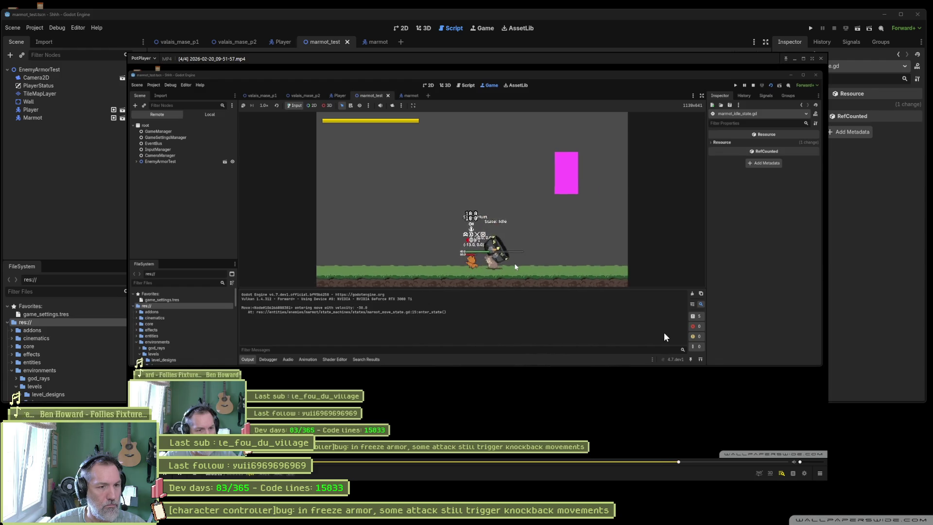
pyautogui.press('space')
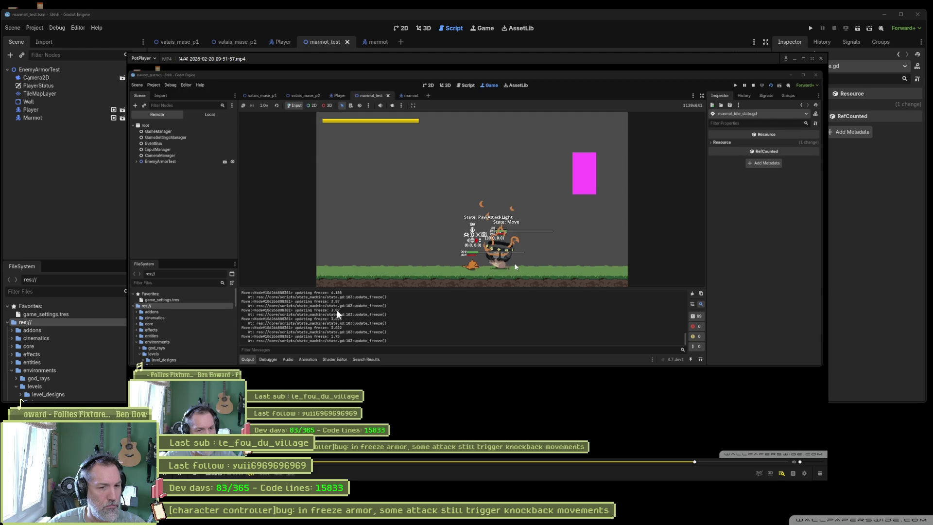
pyautogui.press('d')
pyautogui.press('d')
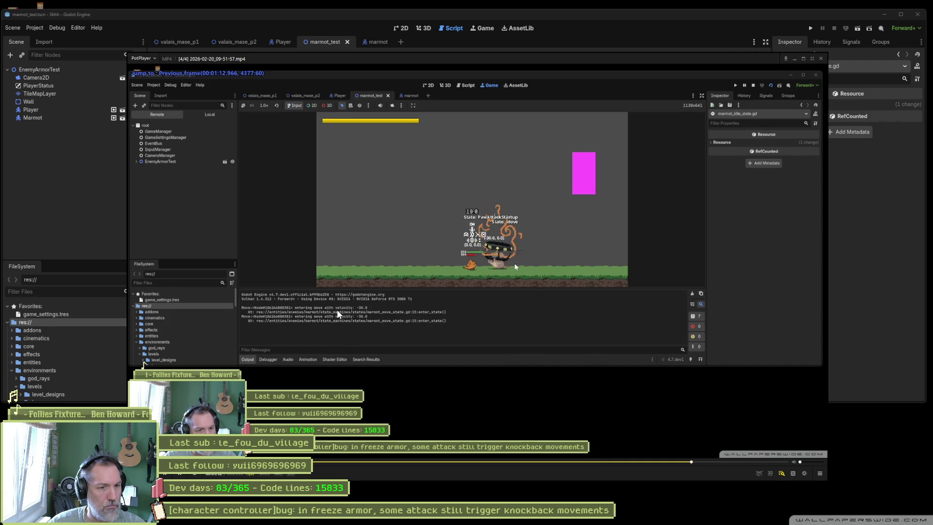
pyautogui.press('f')
pyautogui.press('f')
pyautogui.press('f')
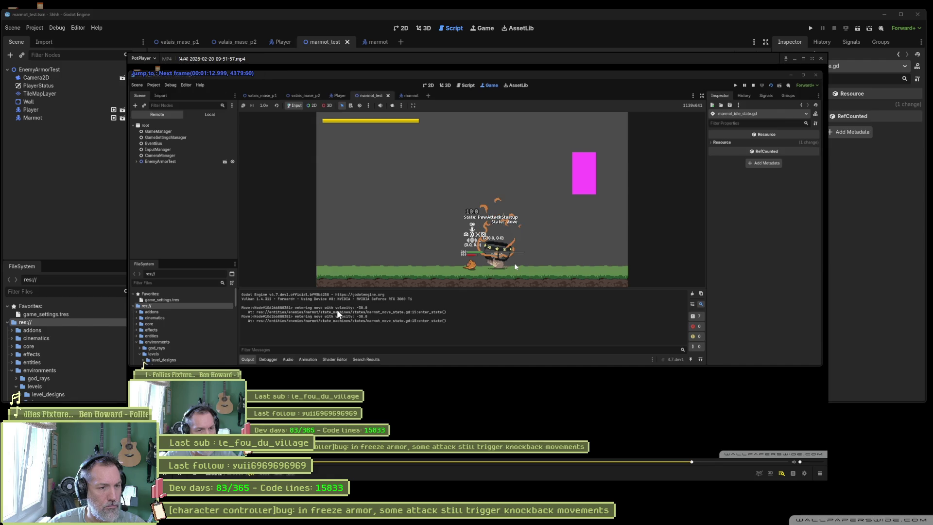
pyautogui.press('f')
pyautogui.press('f')
pyautogui.press('f')
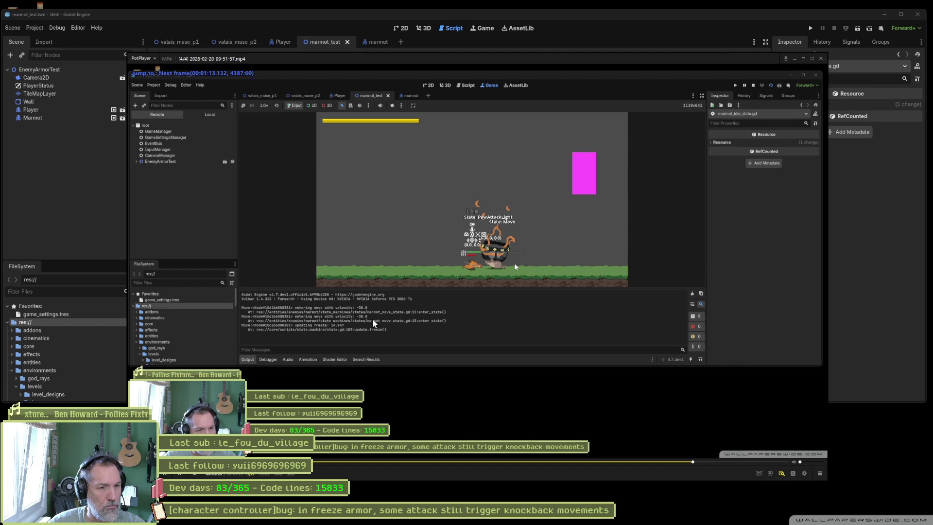
pyautogui.press('f')
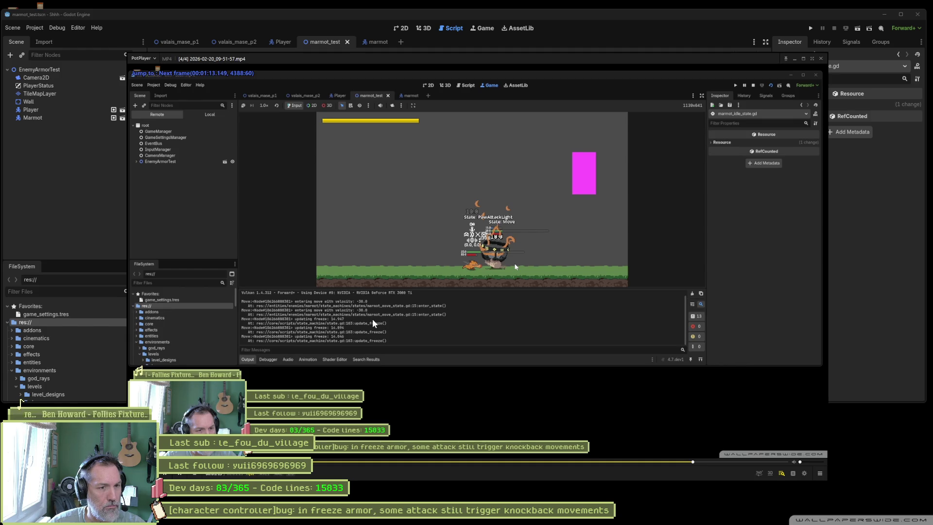
pyautogui.press('f')
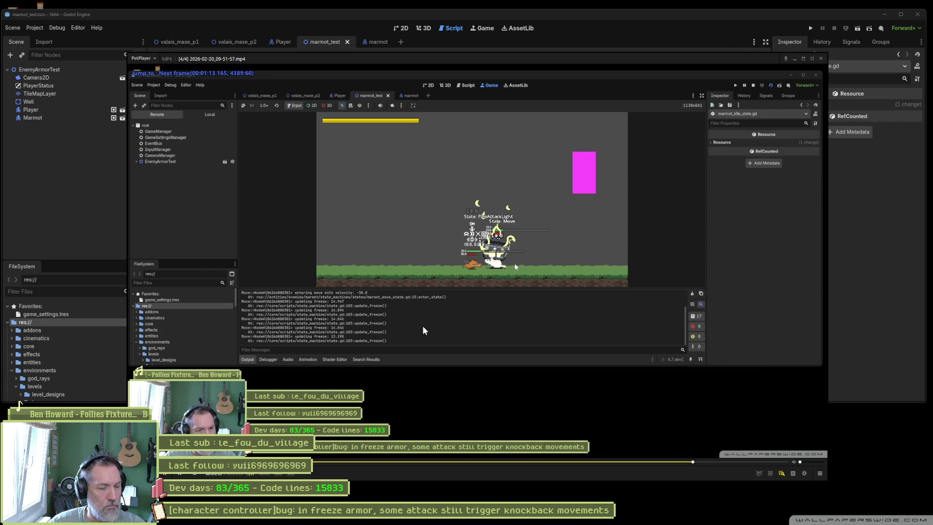
pyautogui.press('f')
pyautogui.press('f')
pyautogui.press('f')
pyautogui.press('f')
pyautogui.press('f')
pyautogui.press('f')
pyautogui.press('f')
pyautogui.press('f')
pyautogui.press('f')
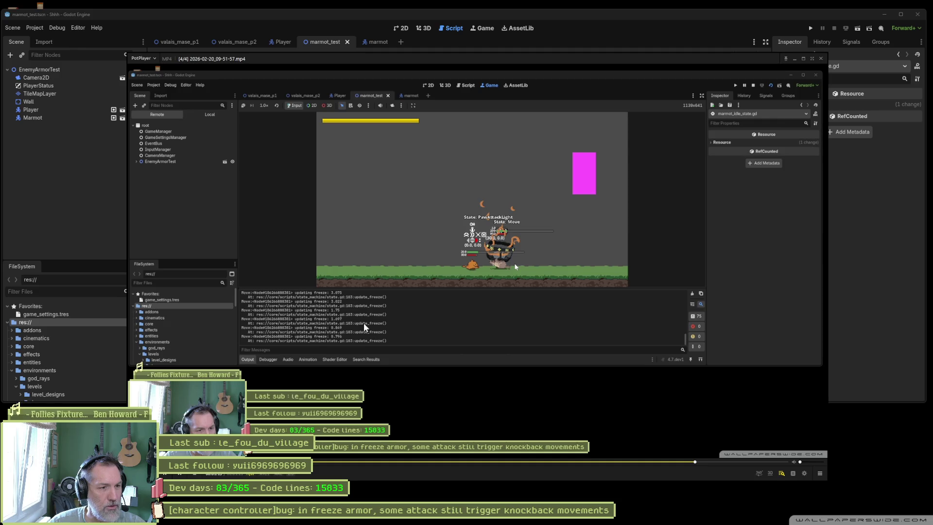
pyautogui.press('f')
pyautogui.press('f')
pyautogui.press('f')
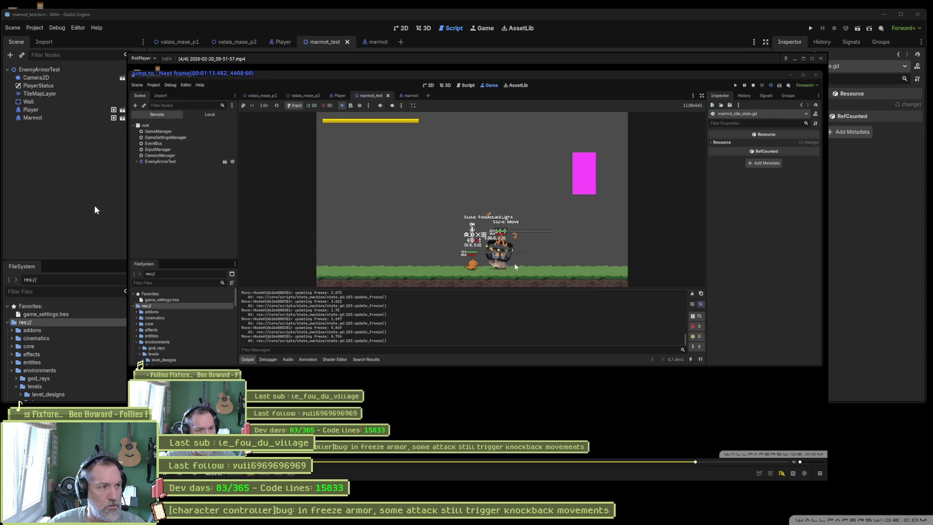
pyautogui.click(105, 217)
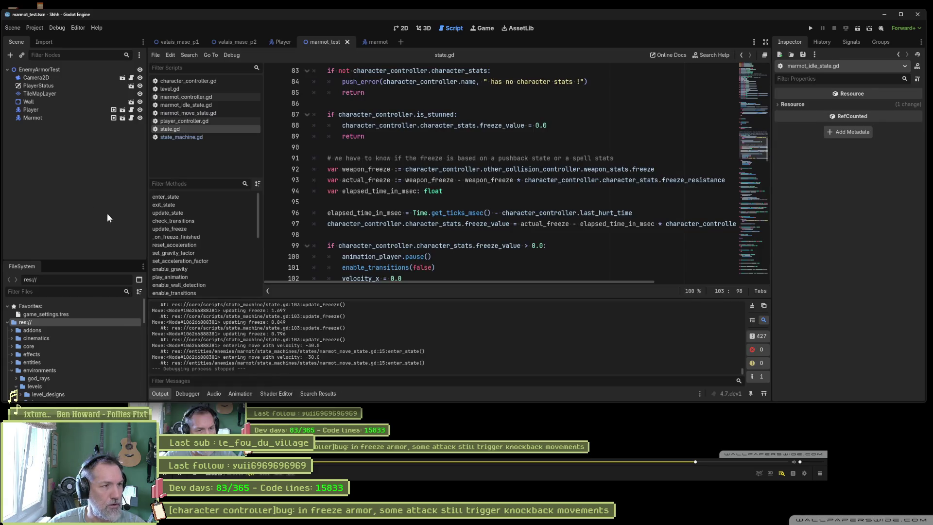
pyautogui.click(905, 14)
pyautogui.moveTo(414, 266); pyautogui.dragTo(454, 255)
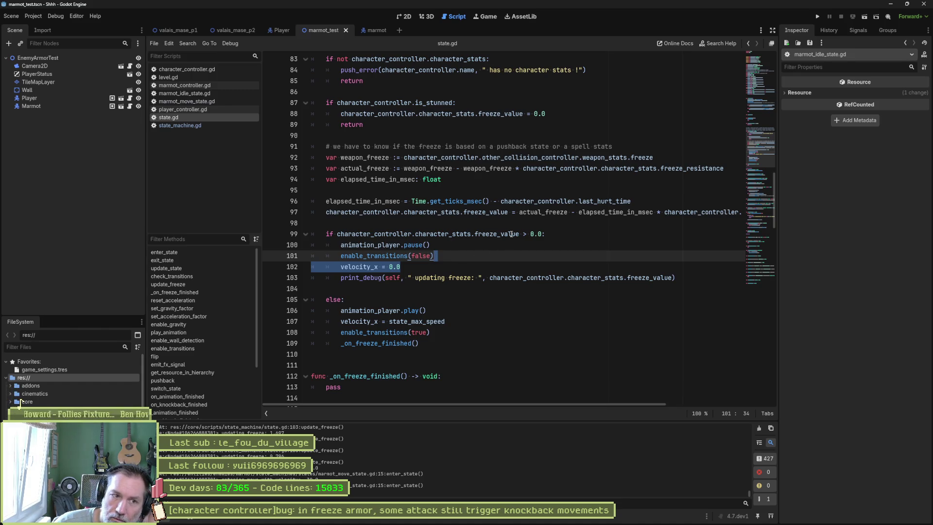
pyautogui.doubleClick(372, 267)
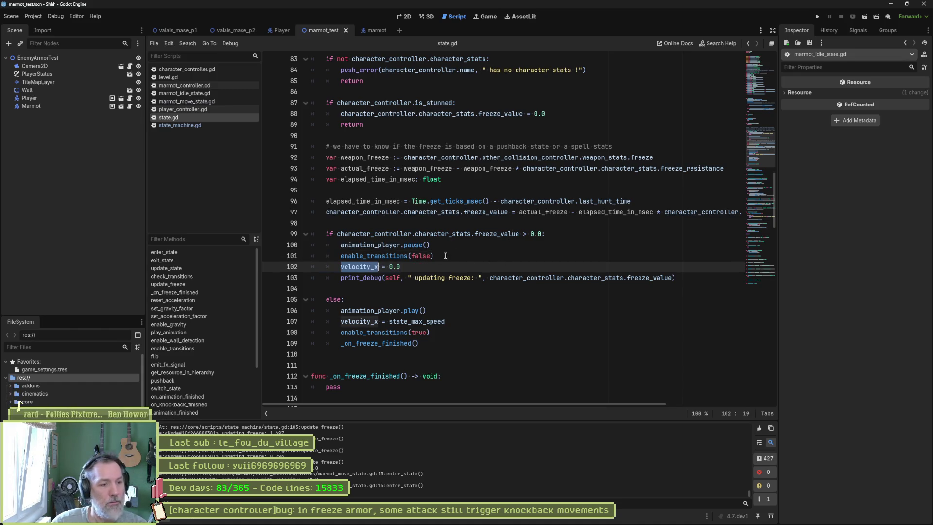
pyautogui.hotkey('ctrl', 'shift', 'f')
pyautogui.press('Return')
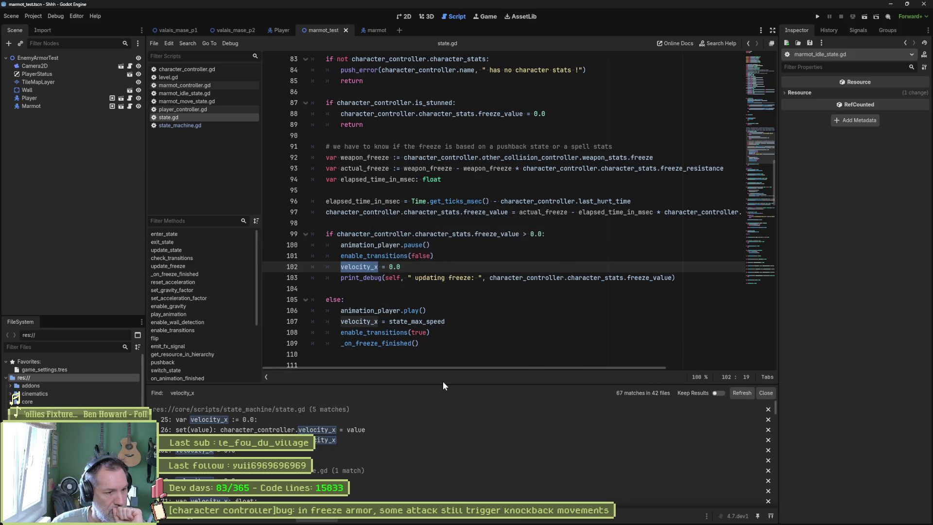
pyautogui.click(371, 428)
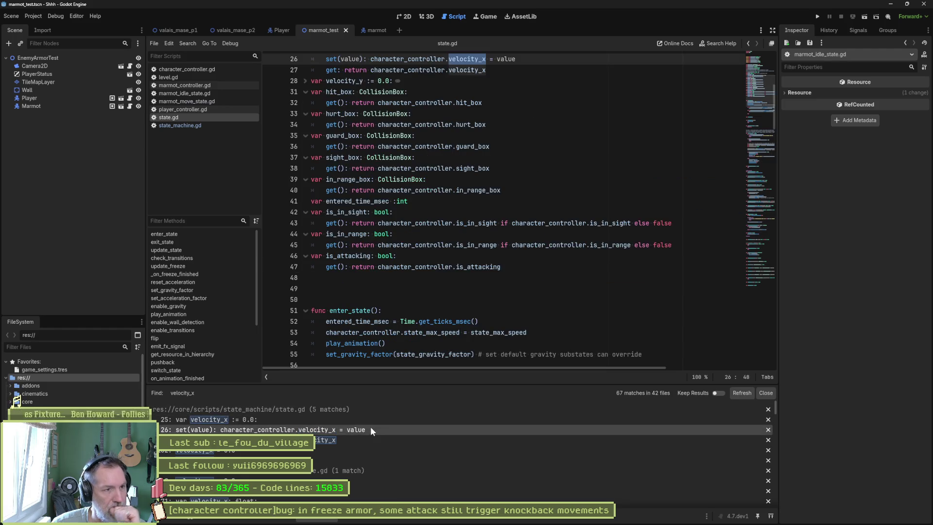
pyautogui.scroll(3, 394, 282)
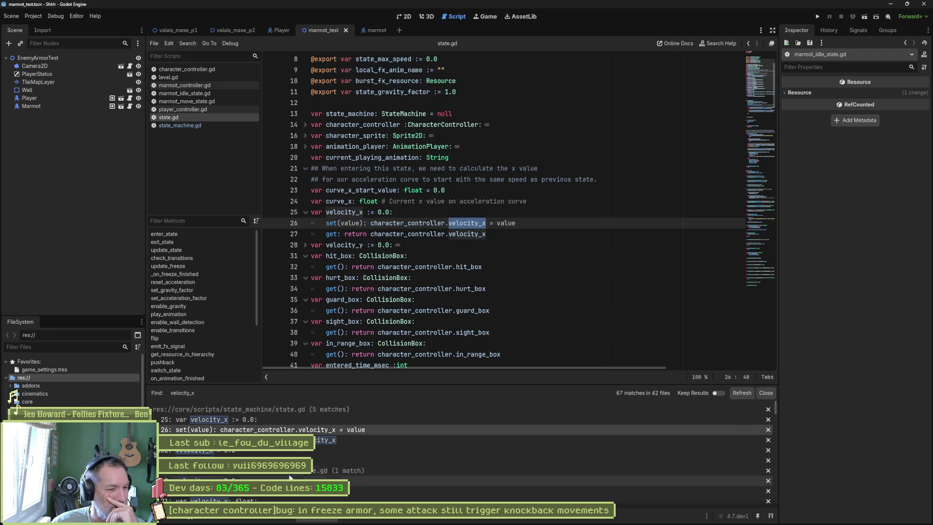
pyautogui.scroll(-1, 292, 456)
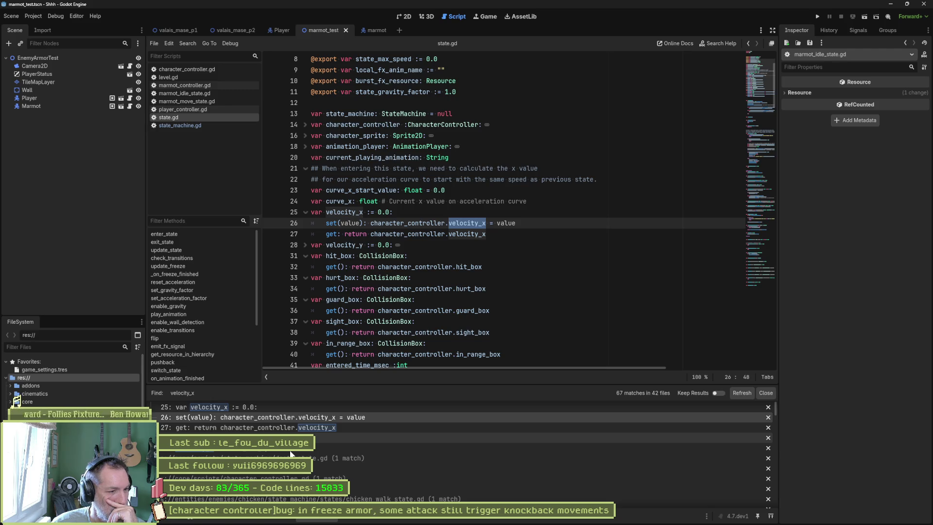
pyautogui.click(291, 448)
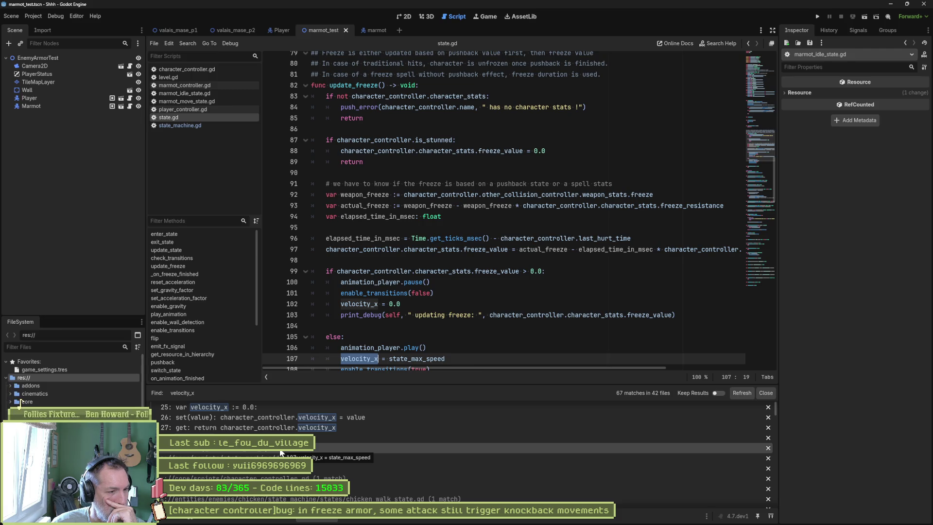
pyautogui.scroll(-1, 498, 455)
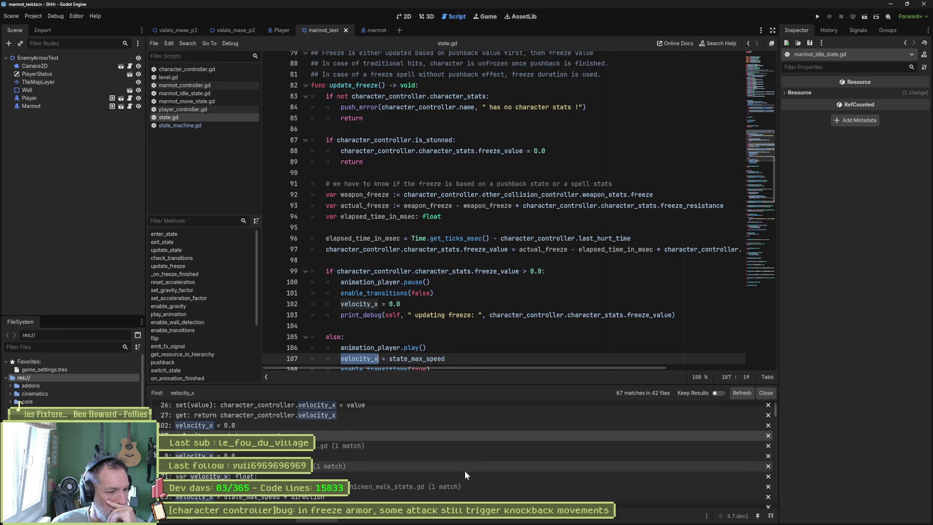
pyautogui.scroll(-2, 465, 470)
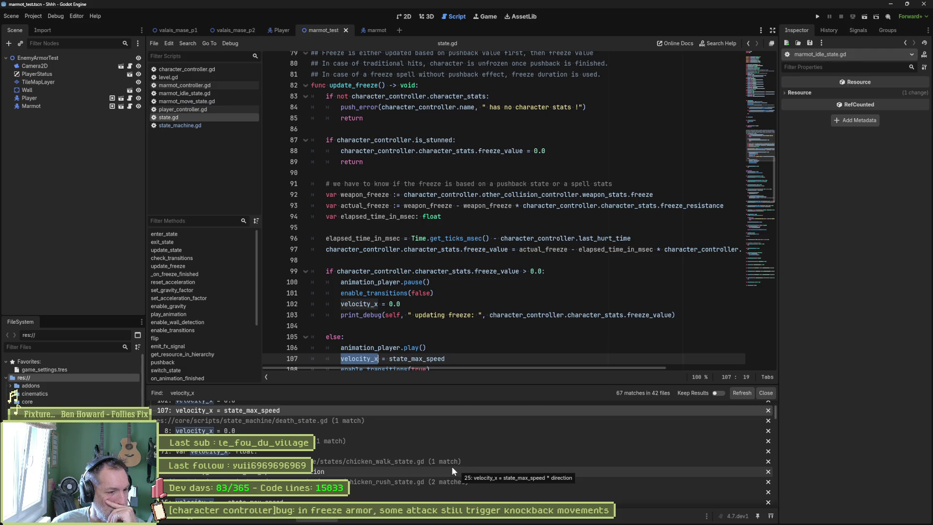
pyautogui.click(377, 459)
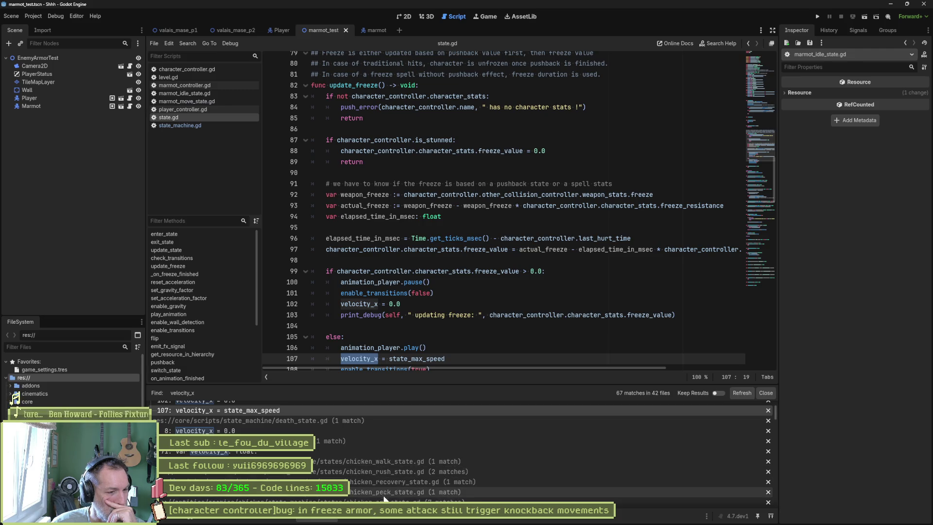
pyautogui.scroll(-5, 418, 491)
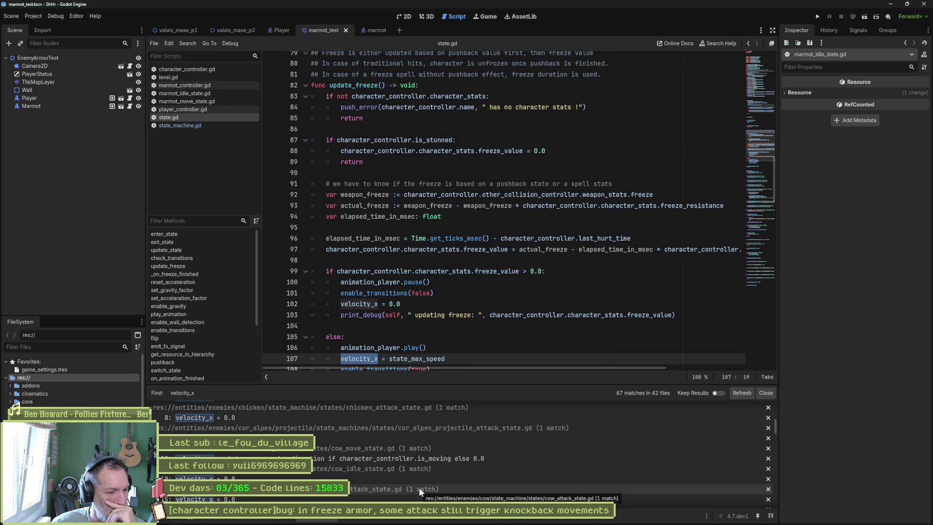
pyautogui.scroll(-2, 418, 487)
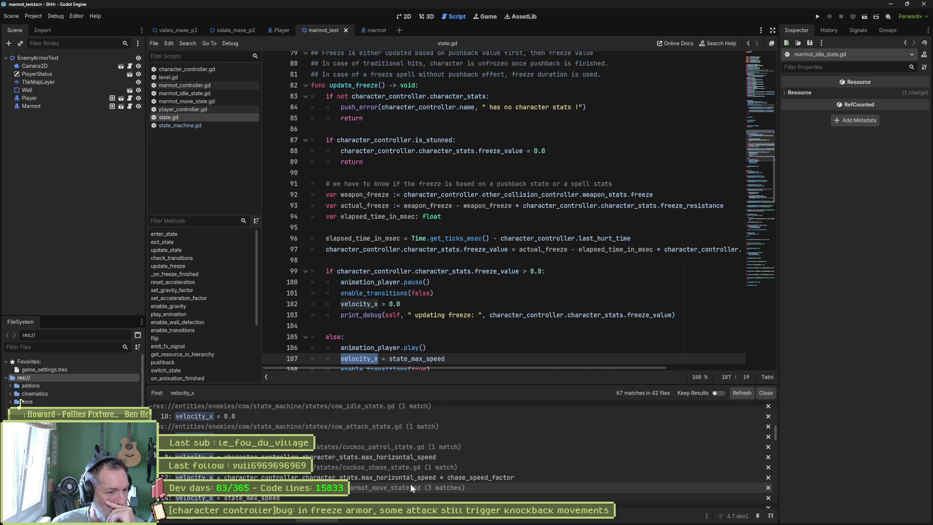
pyautogui.scroll(-1, 410, 482)
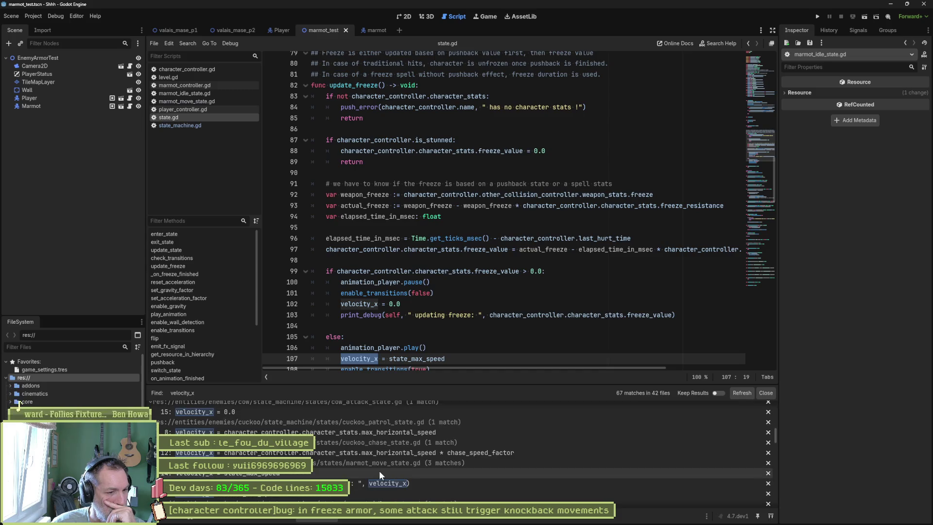
pyautogui.click(278, 473)
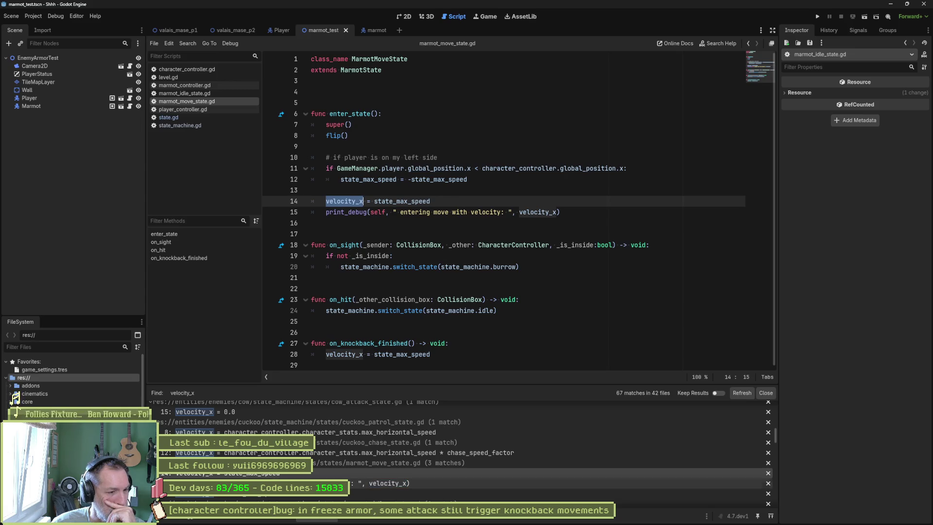
# - Comment out lines 27–28 (on_knockback_finished) in marmot_move_state.gd and run the game
pyautogui.click(288, 494)
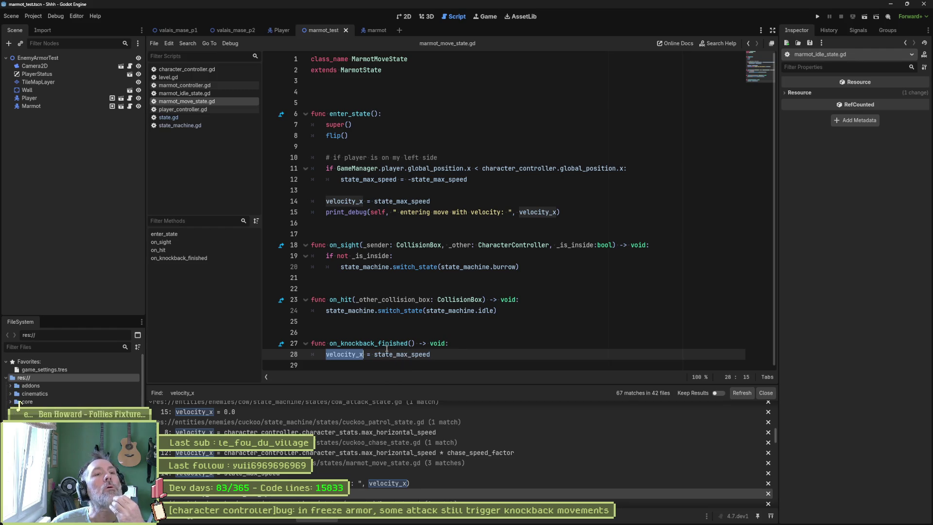
pyautogui.moveTo(399, 344); pyautogui.dragTo(397, 356)
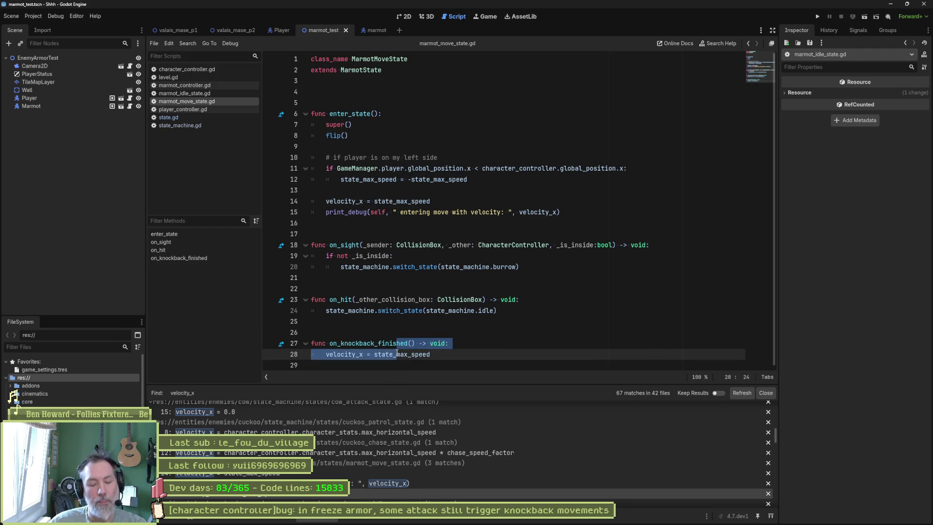
pyautogui.hotkey('ctrl', 'k')
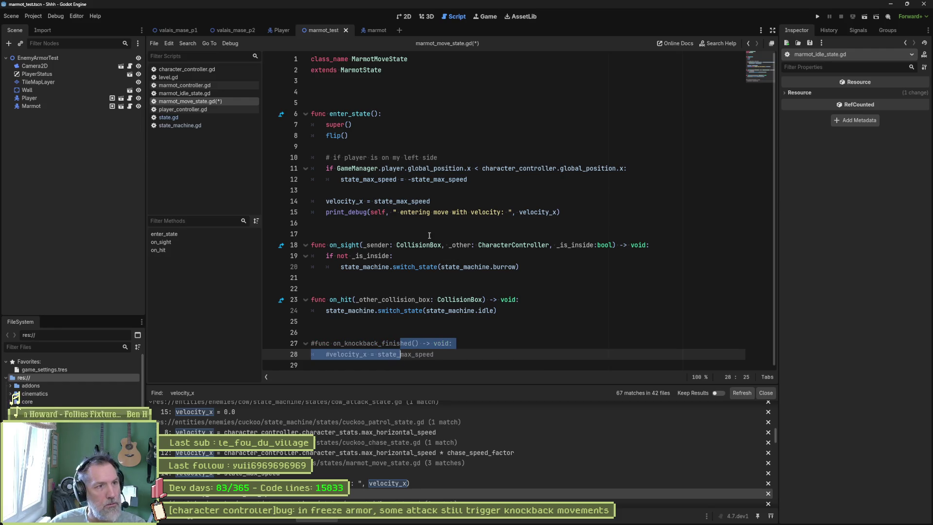
pyautogui.press('F6')
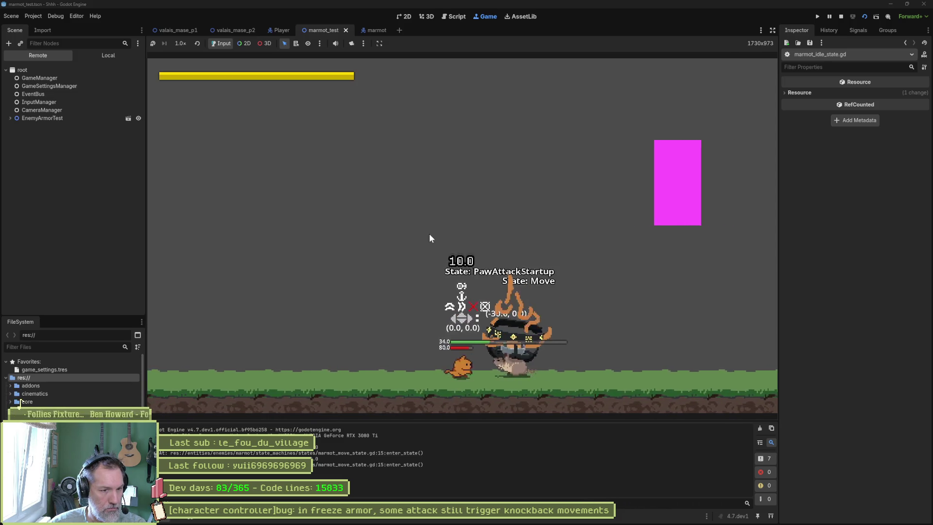
# - Move the player left in the running game, then go back to state.gd's update_freeze code
pyautogui.press('Left')
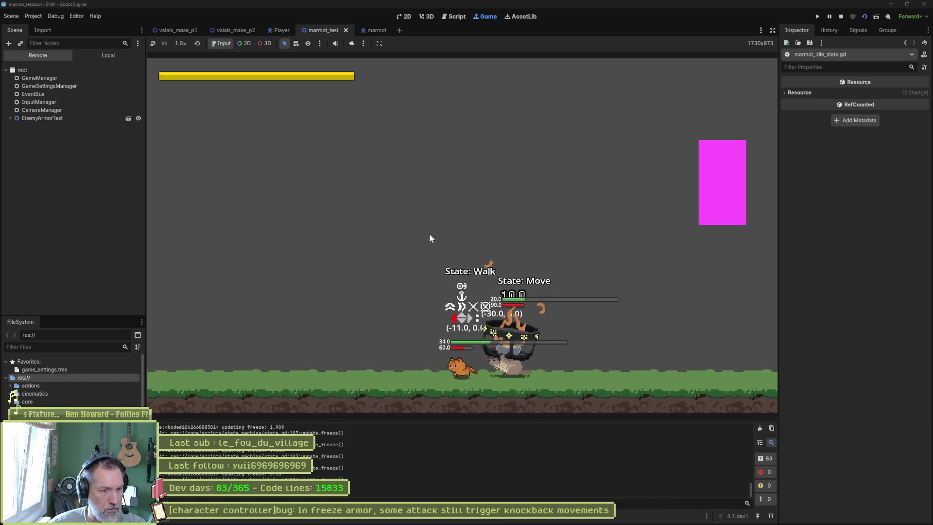
pyautogui.hotkey('ctrl', 'F3')
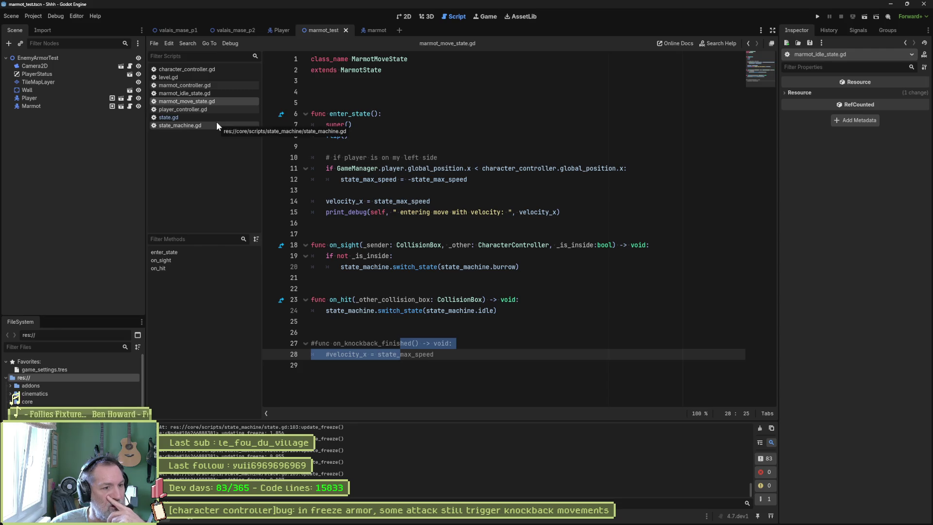
pyautogui.click(192, 117)
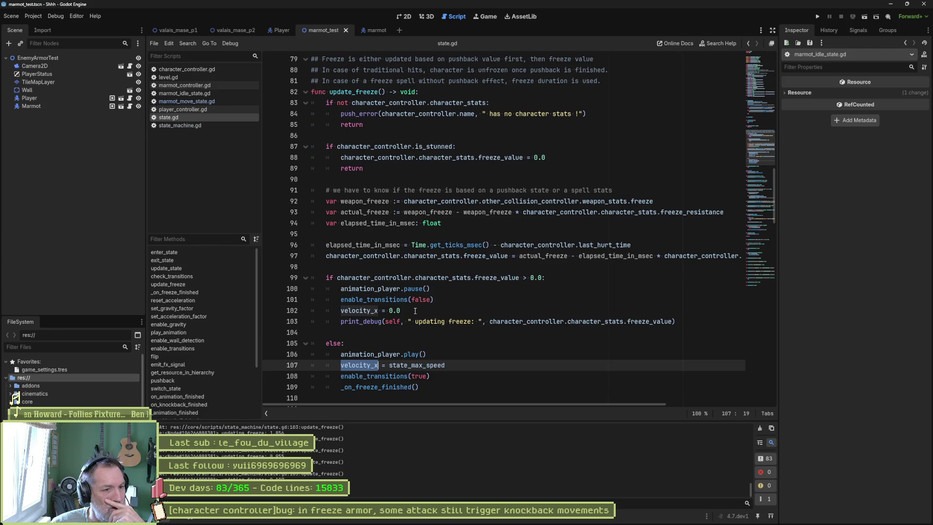
# - Add an if is_in_group("enemies"): print() check after the velocity_x reset in update_freeze
pyautogui.click(415, 310)
pyautogui.press('Return')
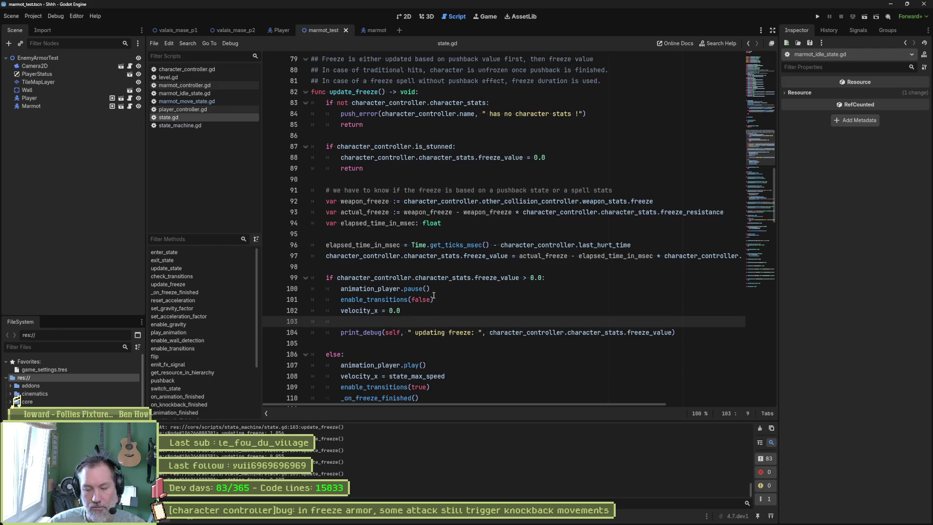
pyautogui.write('if is')
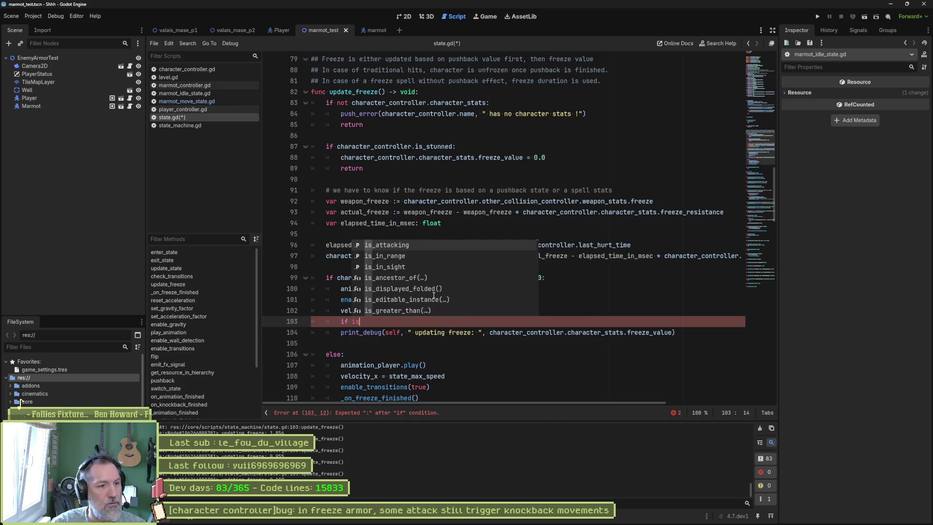
pyautogui.write('_in')
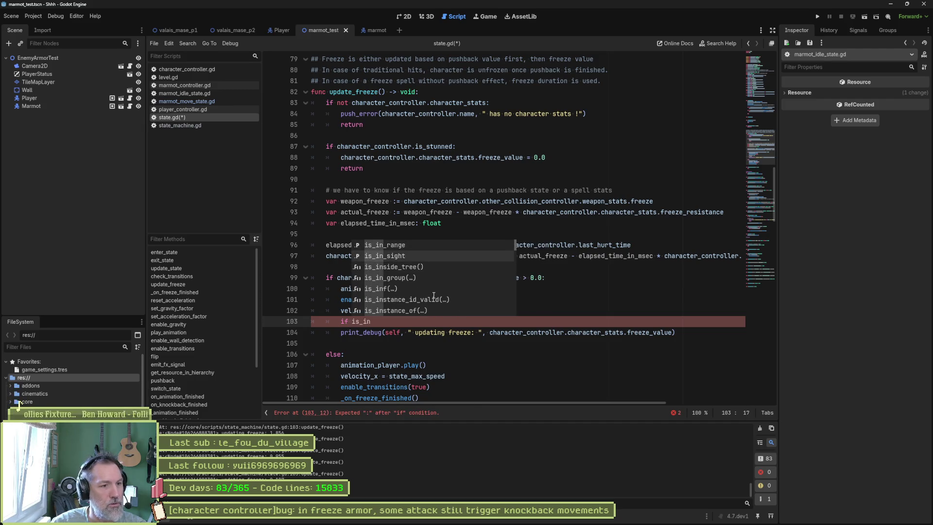
pyautogui.press('Down')
pyautogui.press('Down')
pyautogui.press('Return')
pyautogui.write('enemies"):')
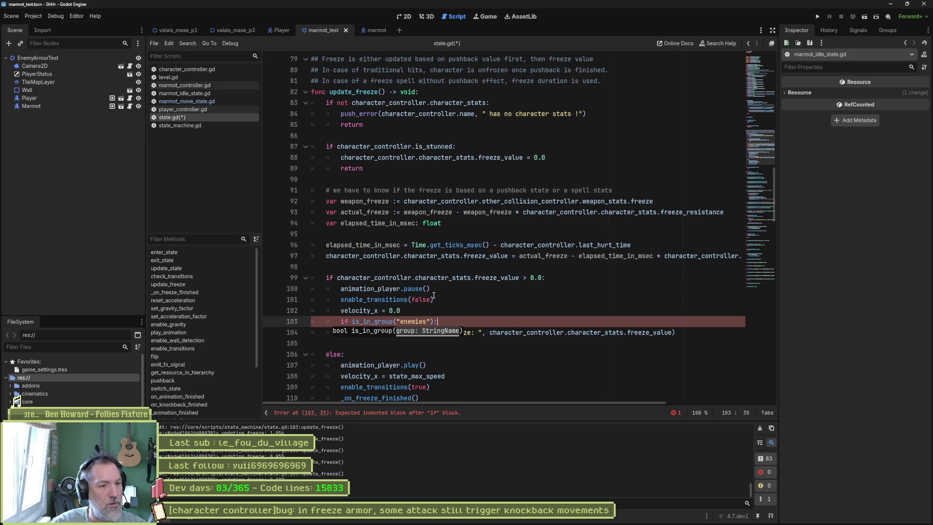
pyautogui.press('Return')
pyautogui.write('print()')
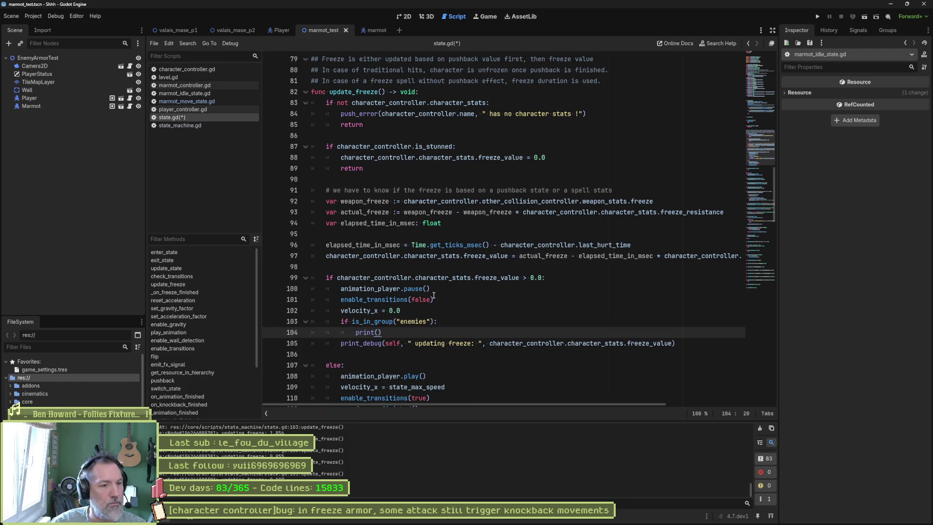
# - Toggle a breakpoint on line 104, delete the enemies check, save state.gd, and switch to the marmot scene
pyautogui.click(271, 332)
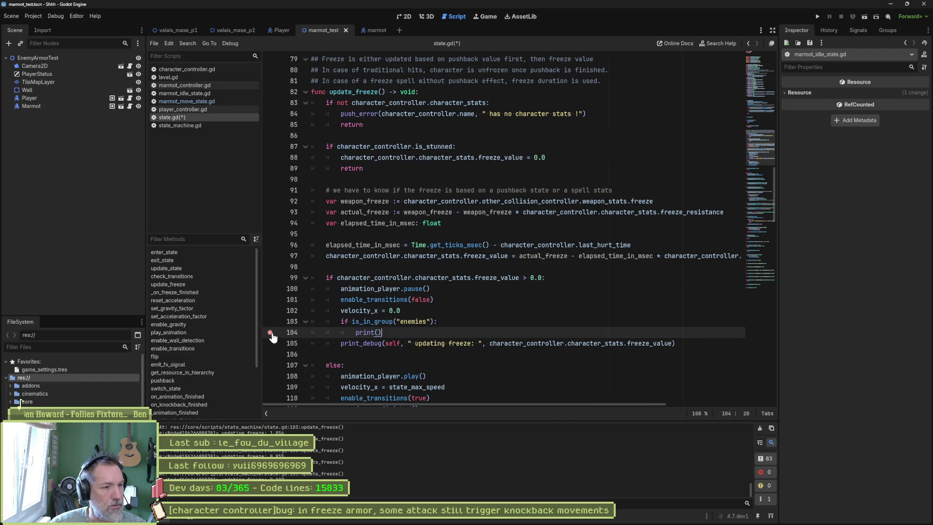
pyautogui.click(270, 332)
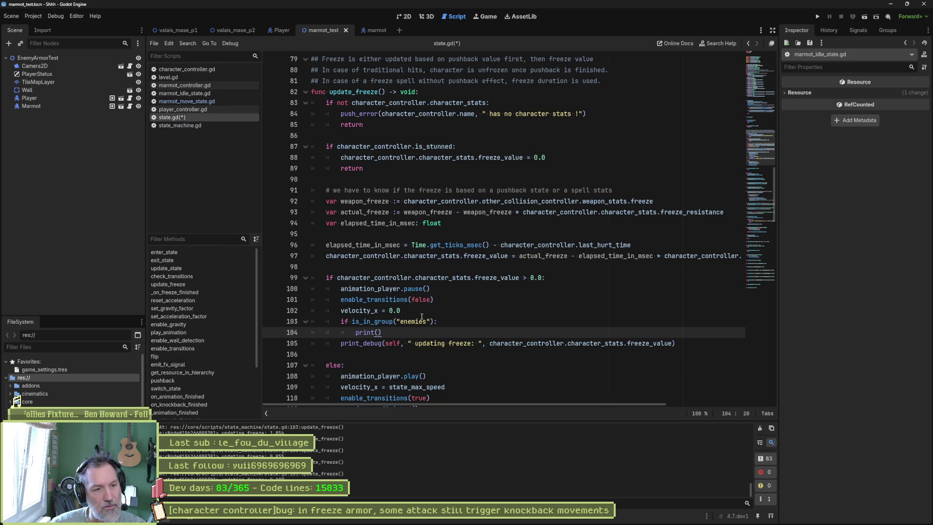
pyautogui.keyDown('shift'); pyautogui.click(421, 316); pyautogui.keyUp('shift')
pyautogui.press('BackSpace')
pyautogui.hotkey('ctrl', 's')
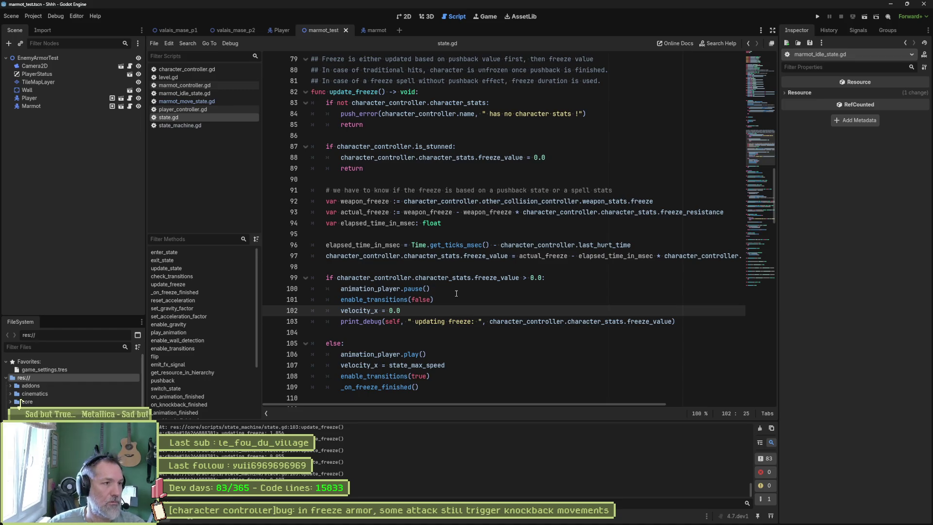
pyautogui.click(376, 31)
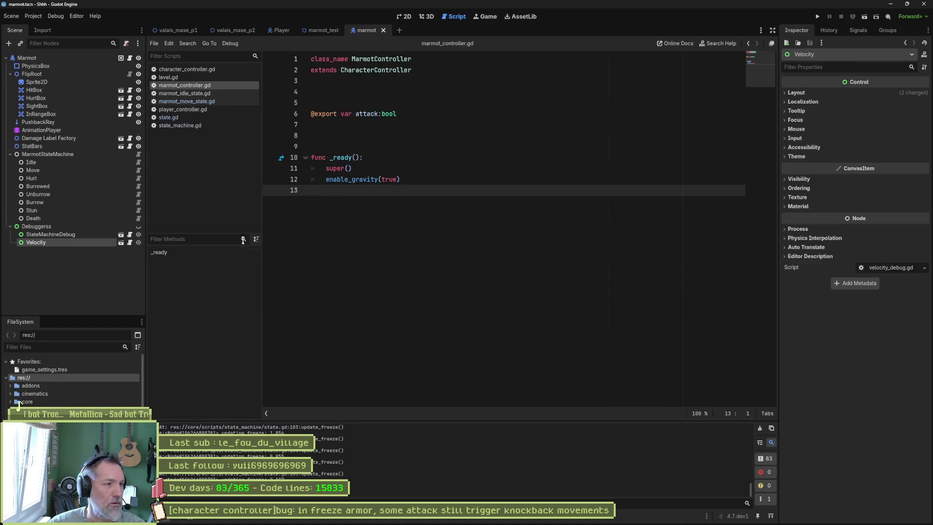
# - Browse the marmot's Idle, Move, Hurt, Stun and Unburrow nodes, then open marmot_move_state.gd
pyautogui.click(91, 159)
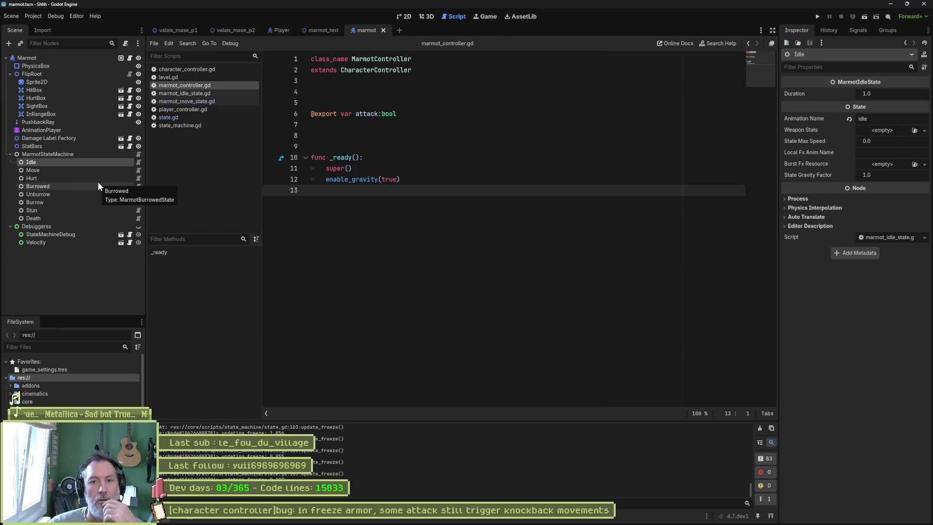
pyautogui.press('Down')
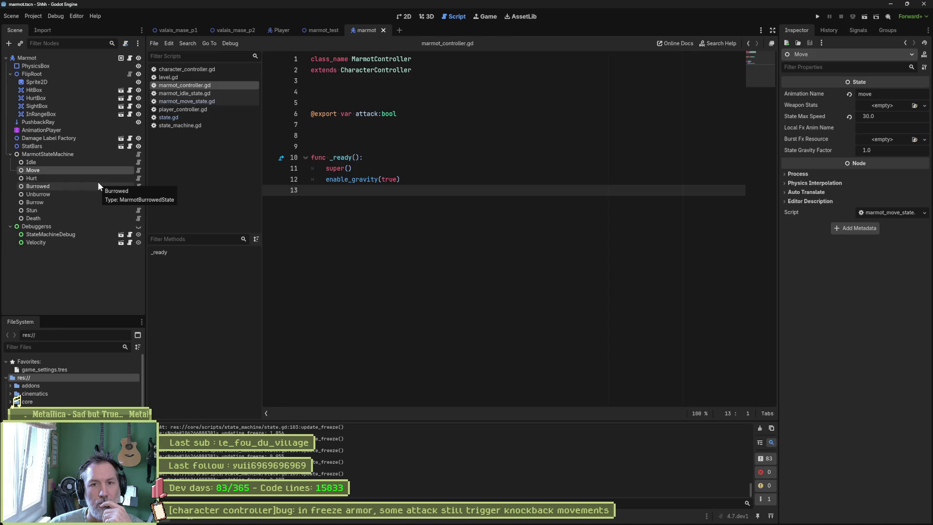
pyautogui.press('Down')
pyautogui.press('Down')
pyautogui.press('Down')
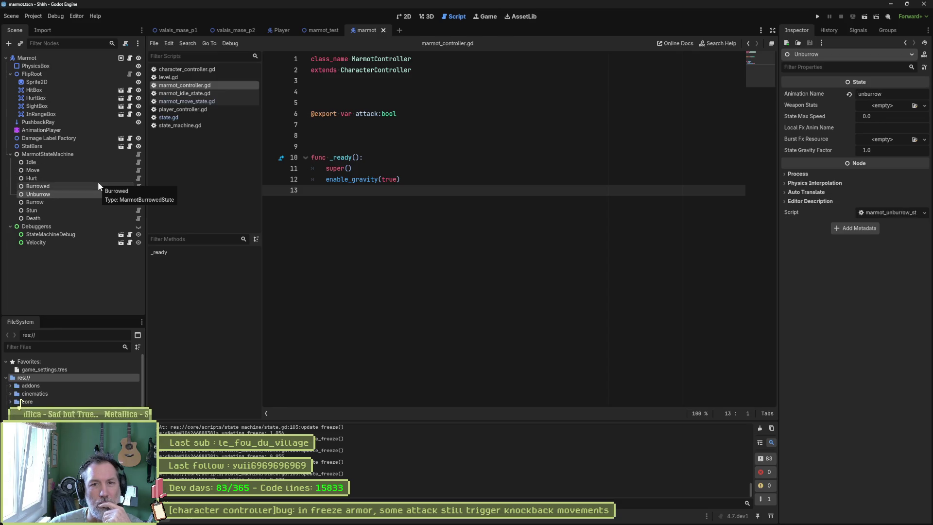
pyautogui.press('Down')
pyautogui.press('Down')
pyautogui.press('Down')
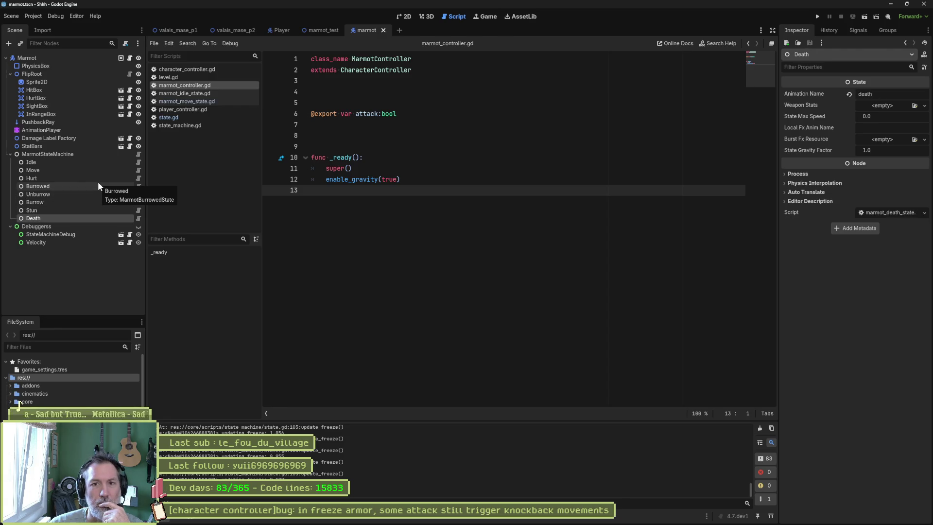
pyautogui.press('Up')
pyautogui.press('Up')
pyautogui.press('Up')
pyautogui.press('Up')
pyautogui.press('Up')
pyautogui.press('Up')
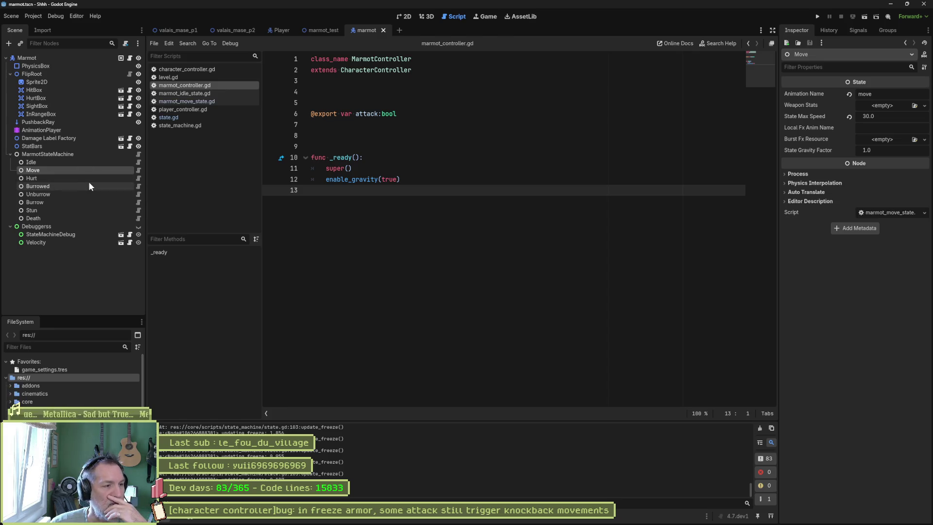
pyautogui.click(138, 170)
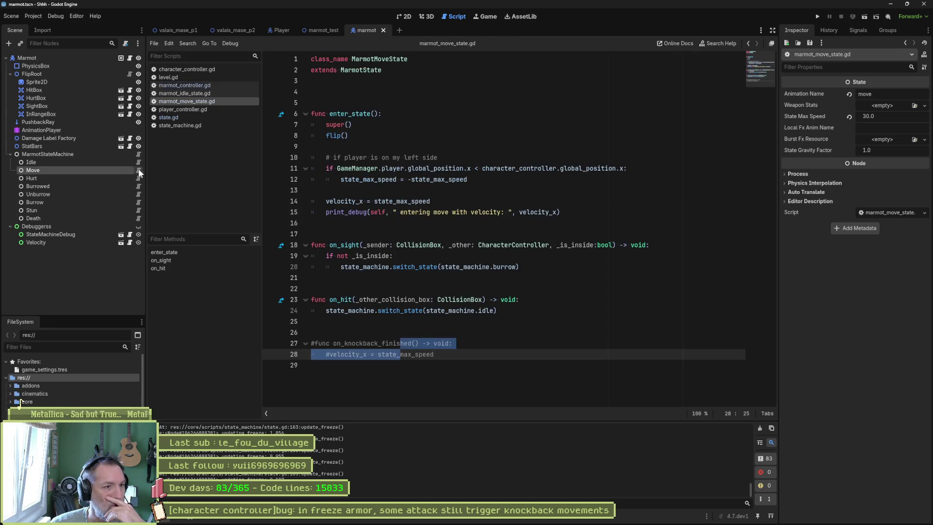
# - Highlight the velocity_x assignment, commented knockback handler and idle state argument to review them
pyautogui.moveTo(434, 201)
pyautogui.mouseDown()
pyautogui.moveTo(325, 201)
pyautogui.moveTo(333, 201)
pyautogui.mouseUp()
pyautogui.moveTo(435, 355); pyautogui.dragTo(327, 337)
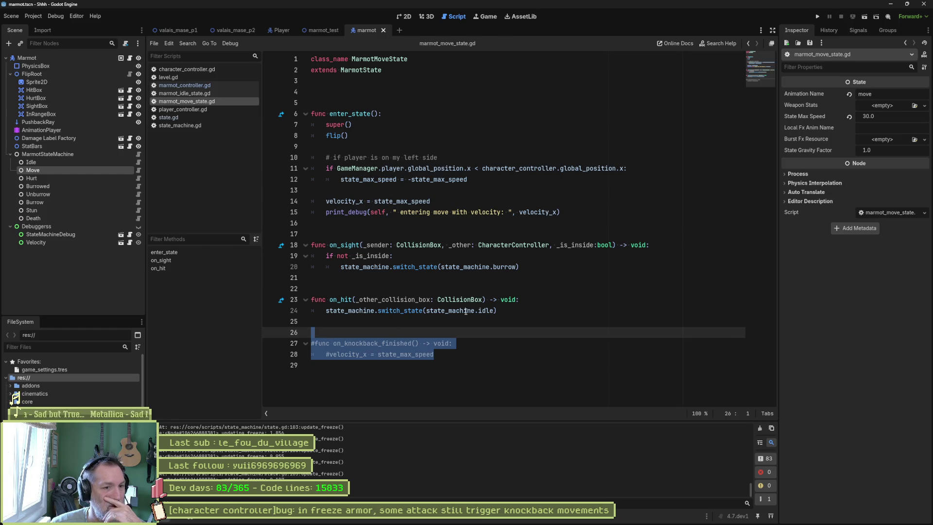
pyautogui.moveTo(465, 311)
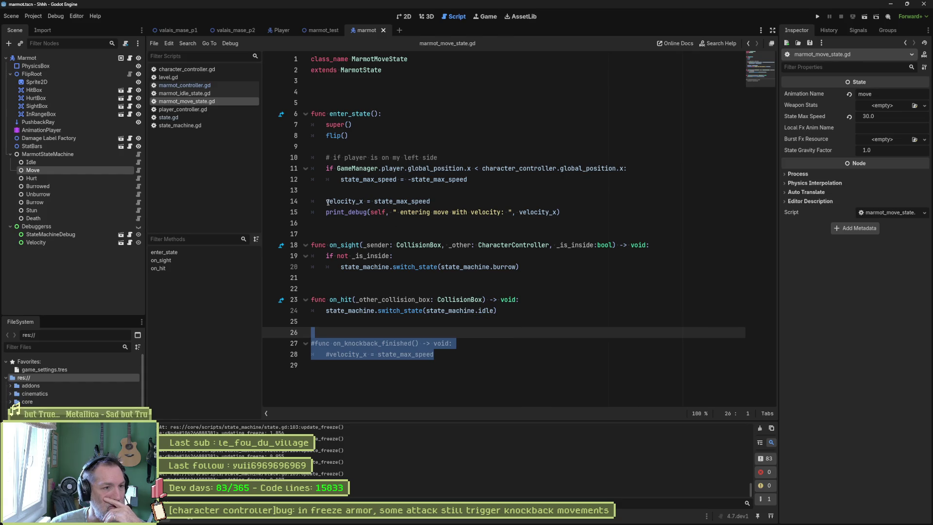
pyautogui.moveTo(327, 203); pyautogui.dragTo(454, 202)
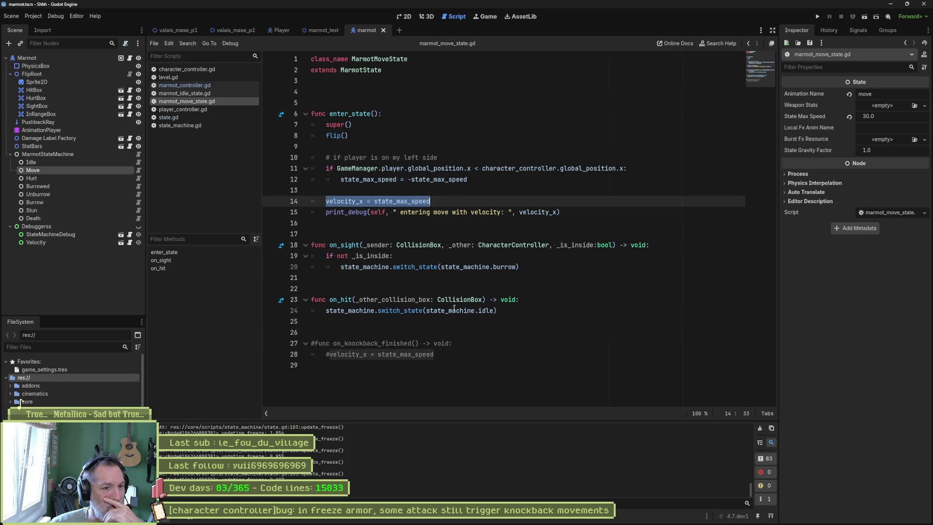
pyautogui.moveTo(424, 310); pyautogui.dragTo(497, 311)
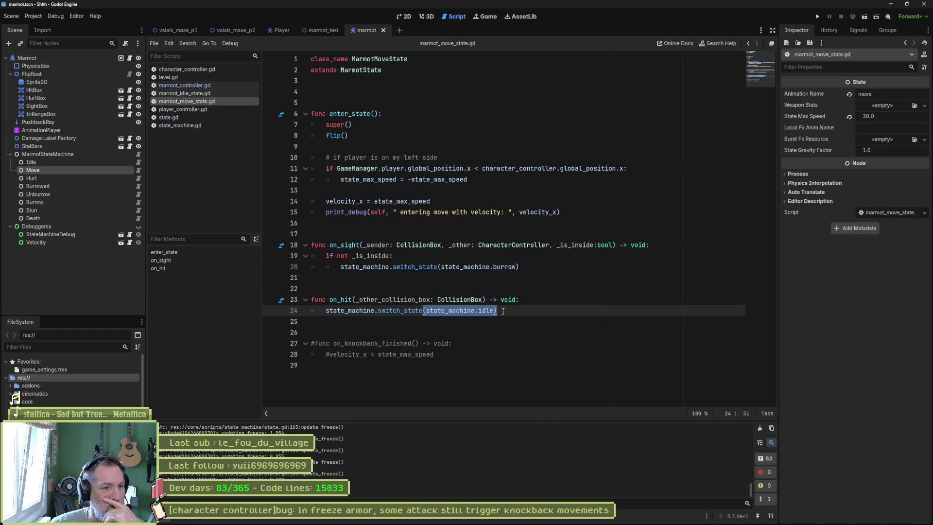
# - Add print_debug(self, " swithing to idle") at the top of on_hit and save
pyautogui.click(522, 299)
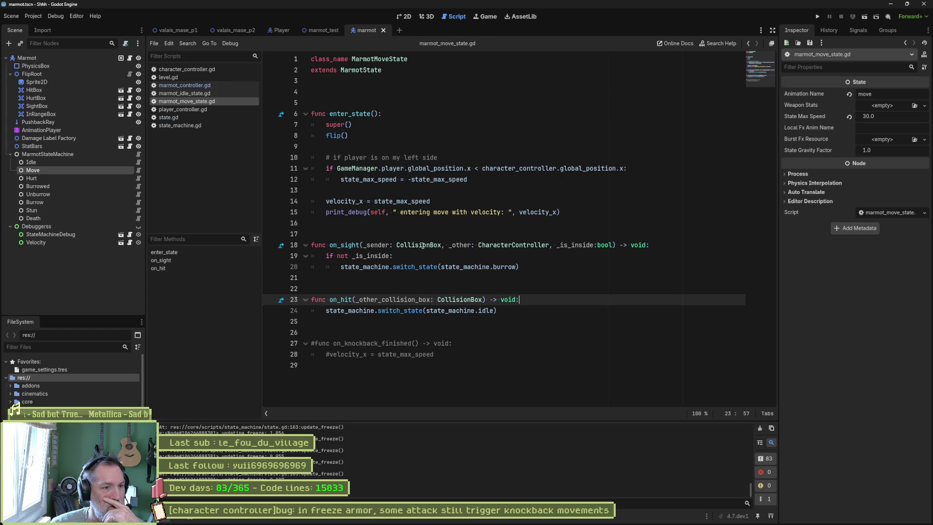
pyautogui.press('Return')
pyautogui.write('print_debug')
pyautogui.write('(self, " ')
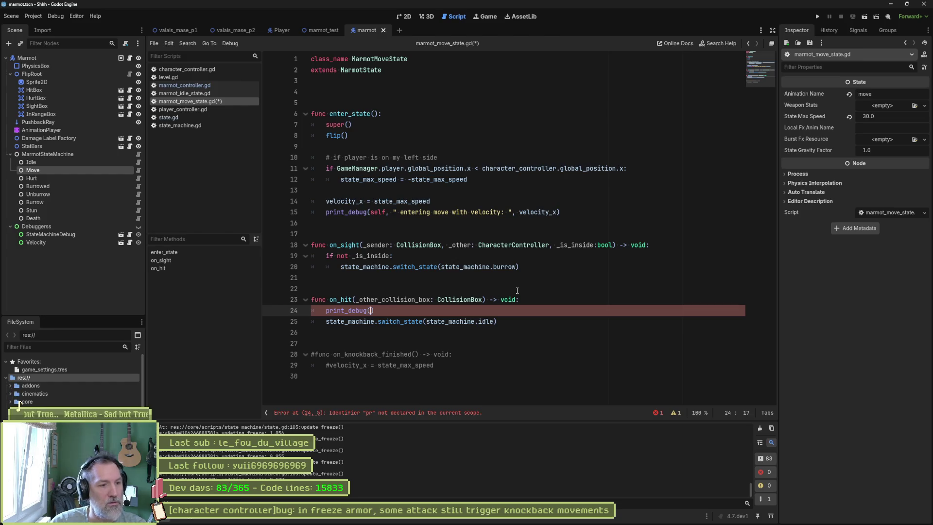
pyautogui.write('swithing to idle')
pyautogui.hotkey('ctrl', 's')
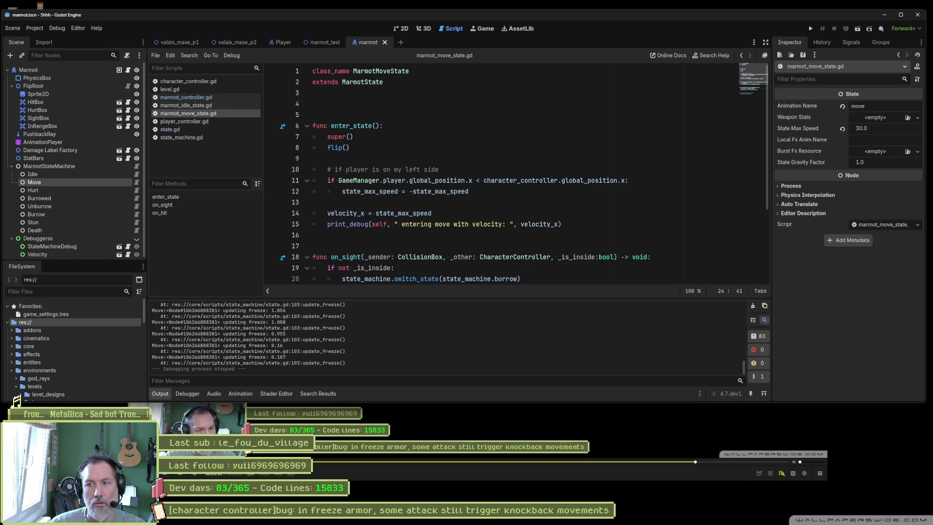
# - Glance at the gameplay recording, then return to Godot and run the marmot_test scene
pyautogui.click(18, 403)
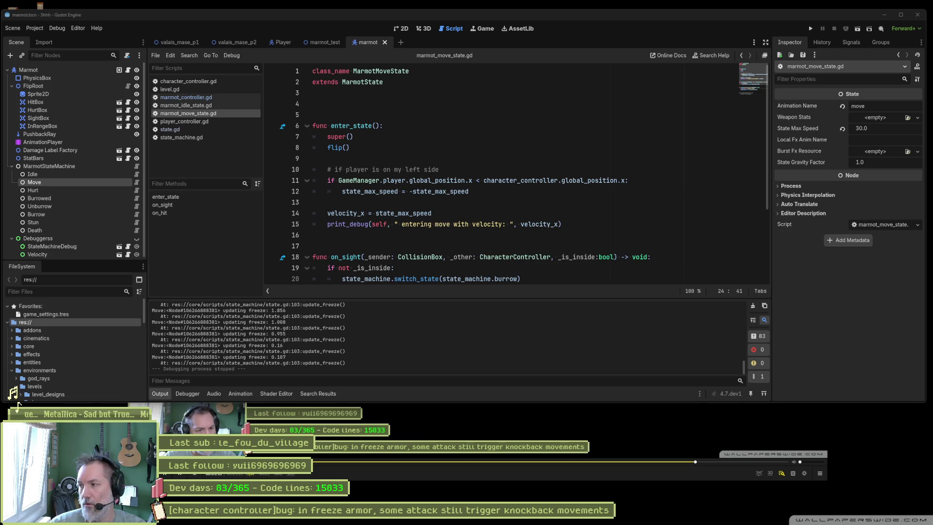
pyautogui.click(539, 270)
pyautogui.click(727, 427)
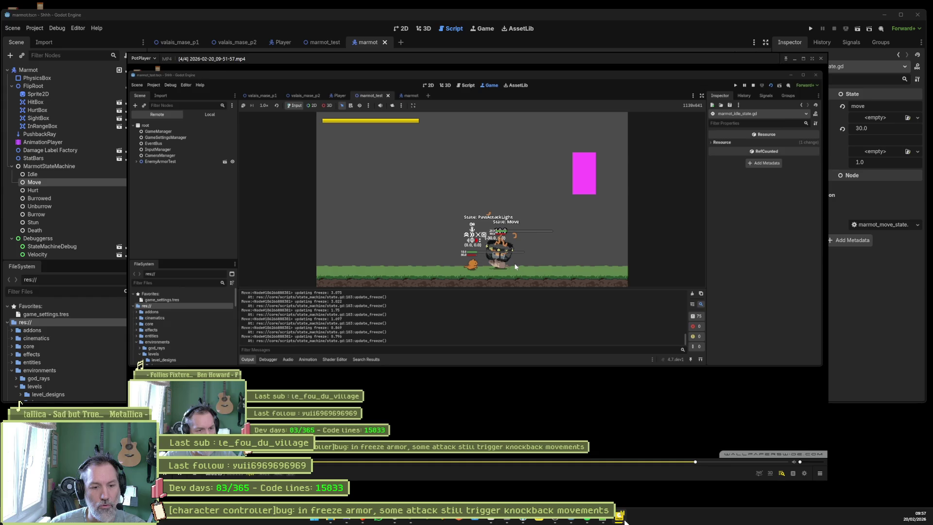
pyautogui.click(622, 520)
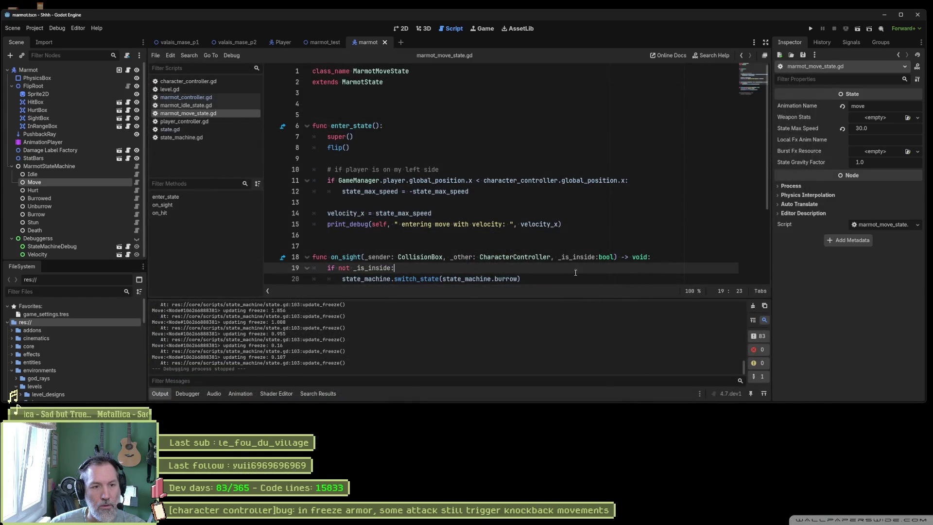
pyautogui.press('F6')
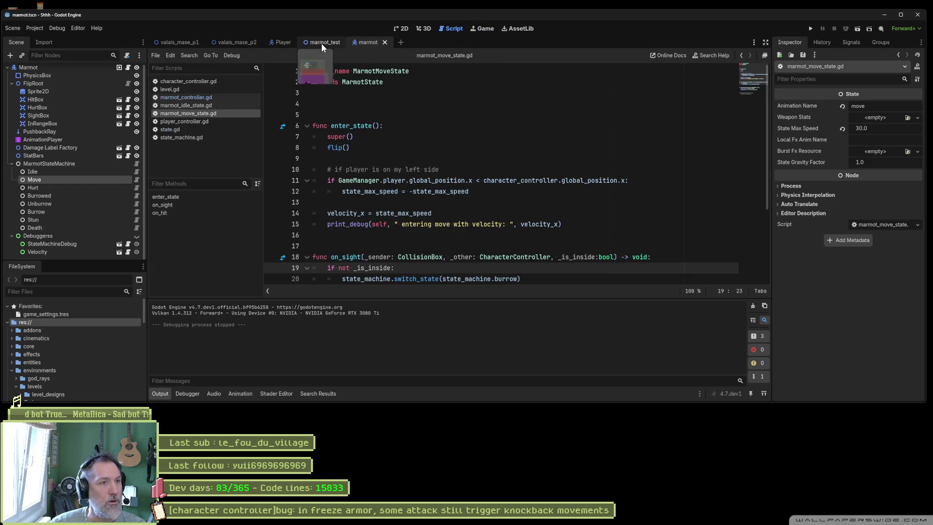
pyautogui.click(325, 43)
pyautogui.press('F6')
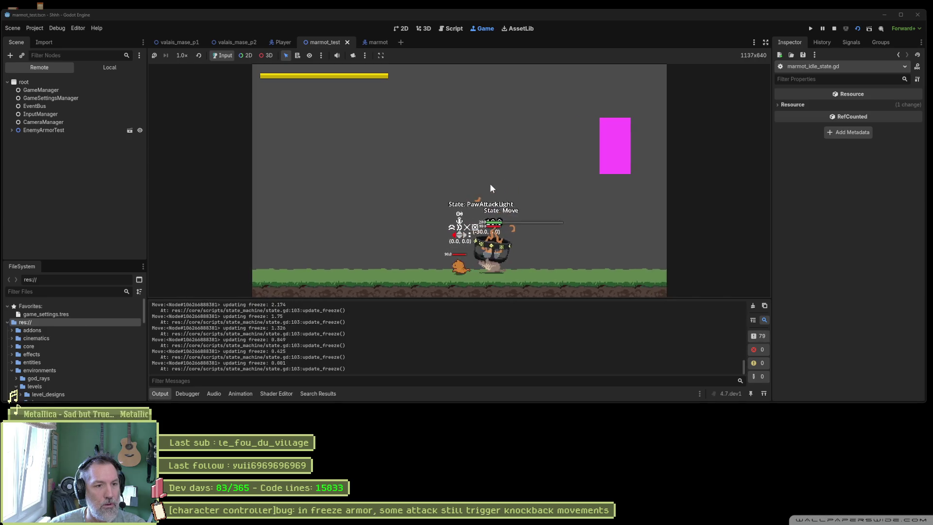
# - Stop the game, highlight the move-velocity and 'swithing to idle' log lines, then select on_hit
pyautogui.press('F8')
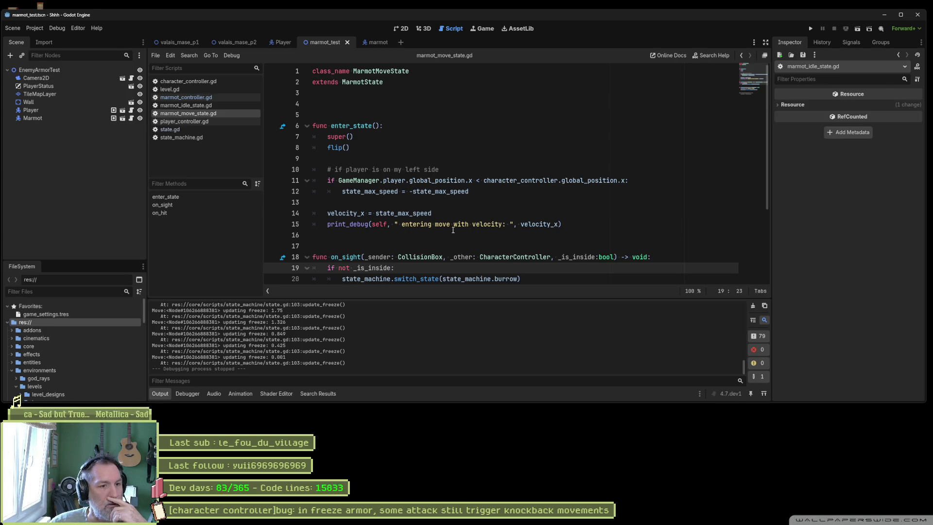
pyautogui.scroll(-2, 458, 228)
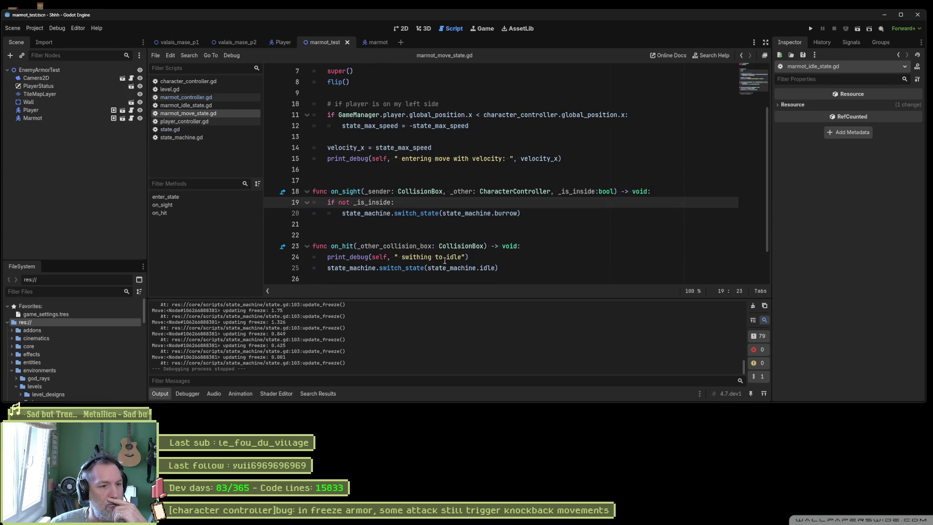
pyautogui.moveTo(743, 372); pyautogui.dragTo(738, 306)
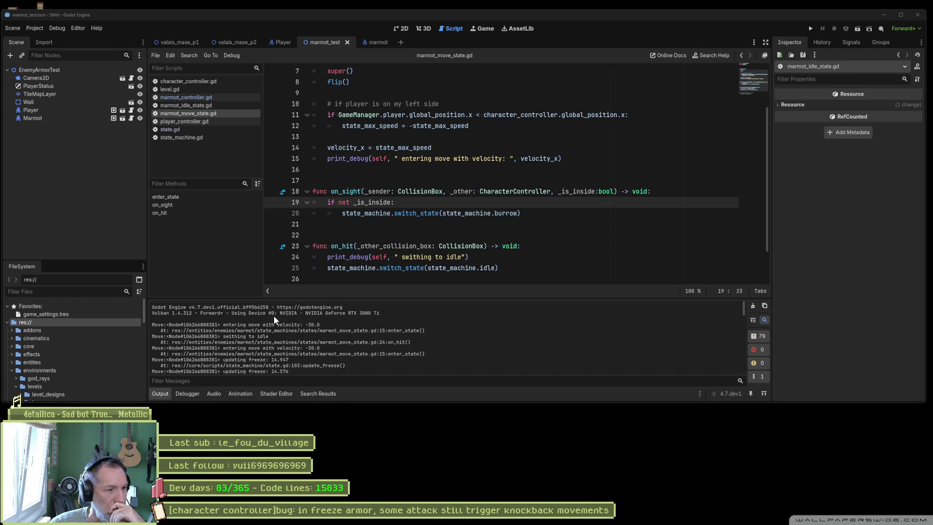
pyautogui.moveTo(247, 325); pyautogui.dragTo(314, 323)
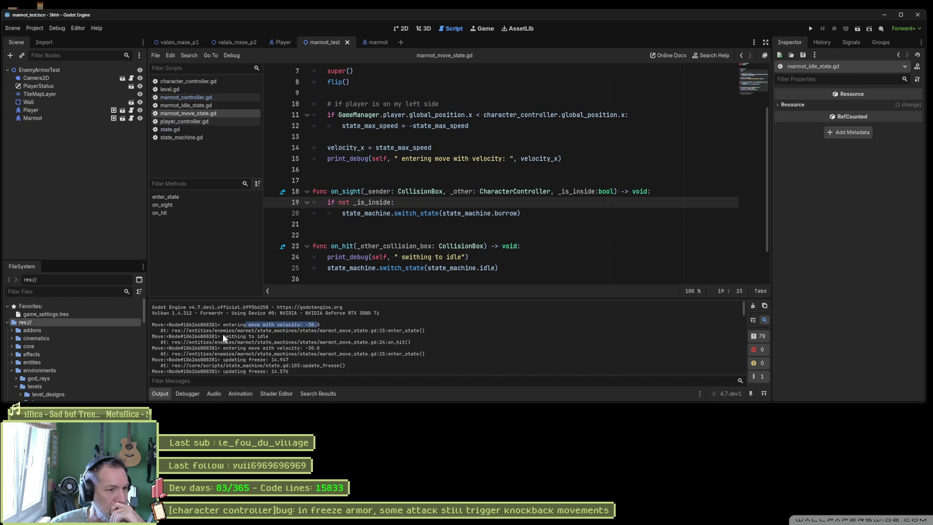
pyautogui.moveTo(223, 336); pyautogui.dragTo(269, 337)
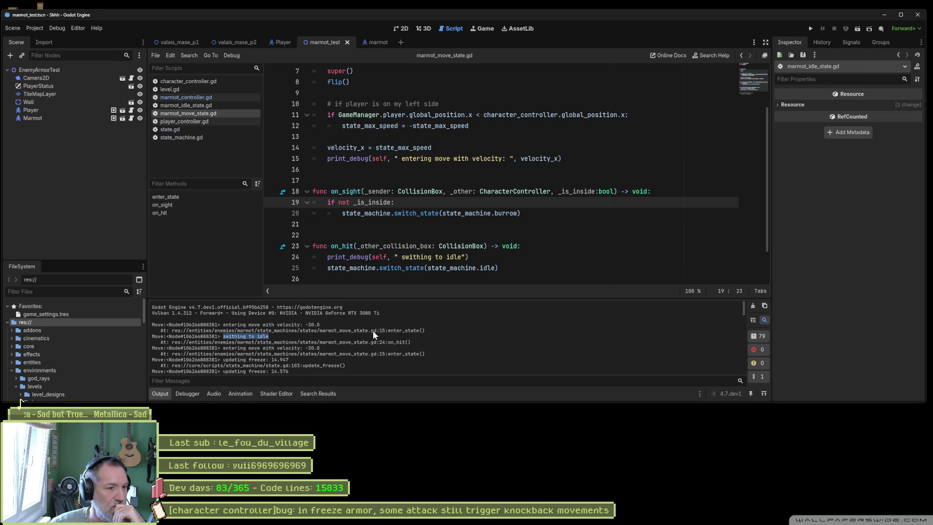
pyautogui.moveTo(320, 348); pyautogui.dragTo(237, 348)
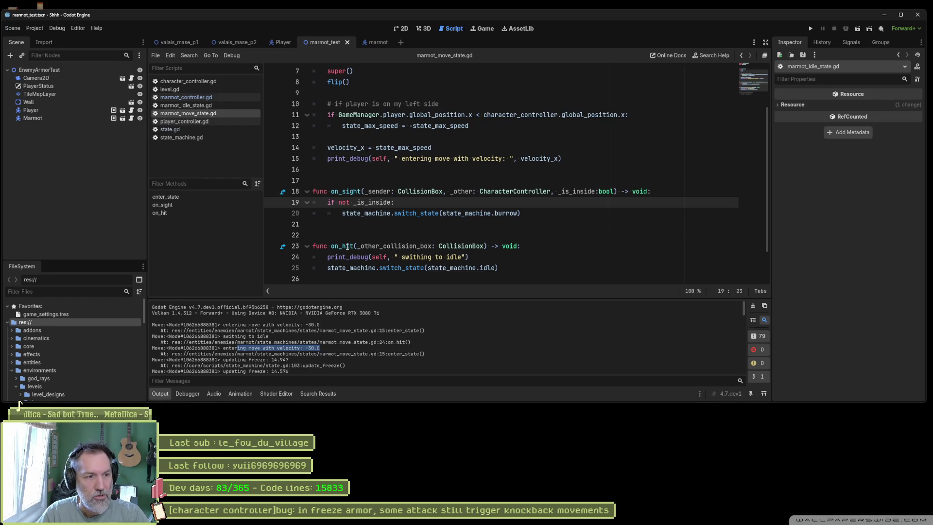
pyautogui.moveTo(347, 247); pyautogui.dragTo(345, 267)
# - Comment out on_hit in marmot_move_state.gd, test-run the scene, then uncomment on_hit again
pyautogui.hotkey('ctrl', 'k')
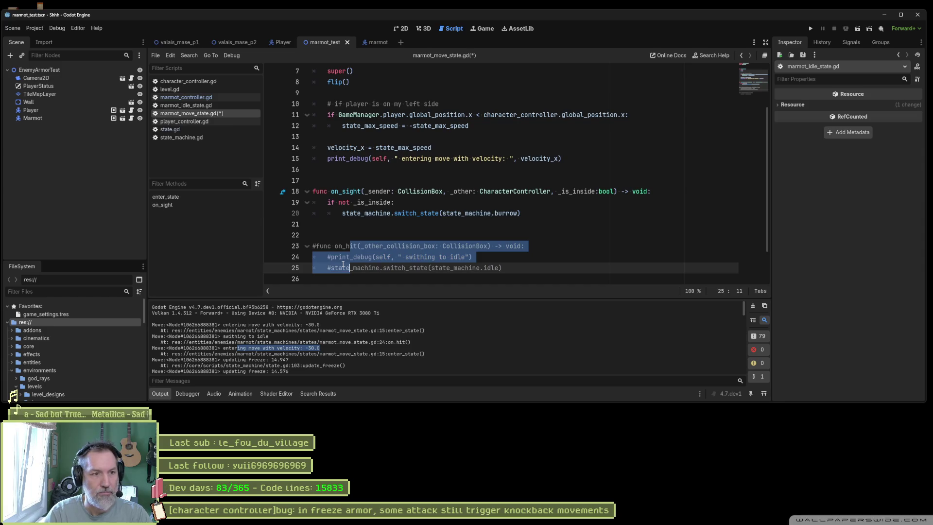
pyautogui.press('F6')
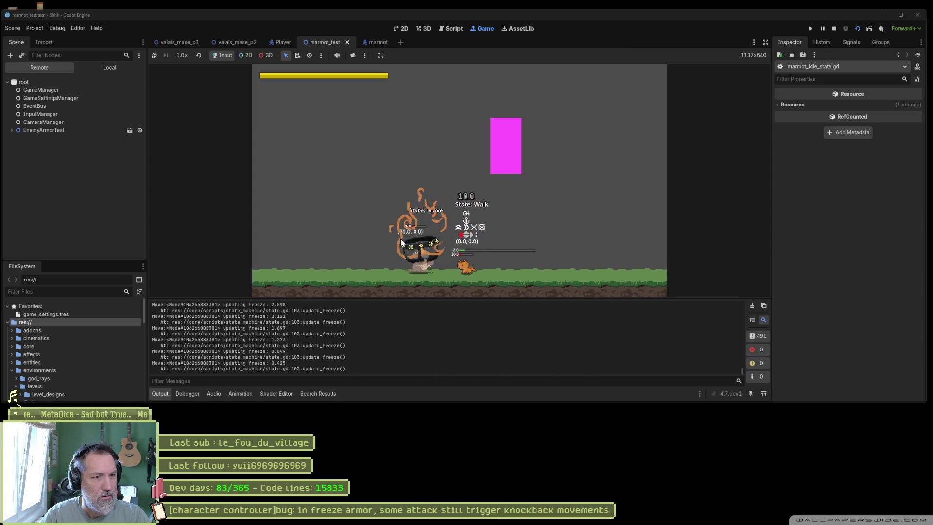
pyautogui.press('F8')
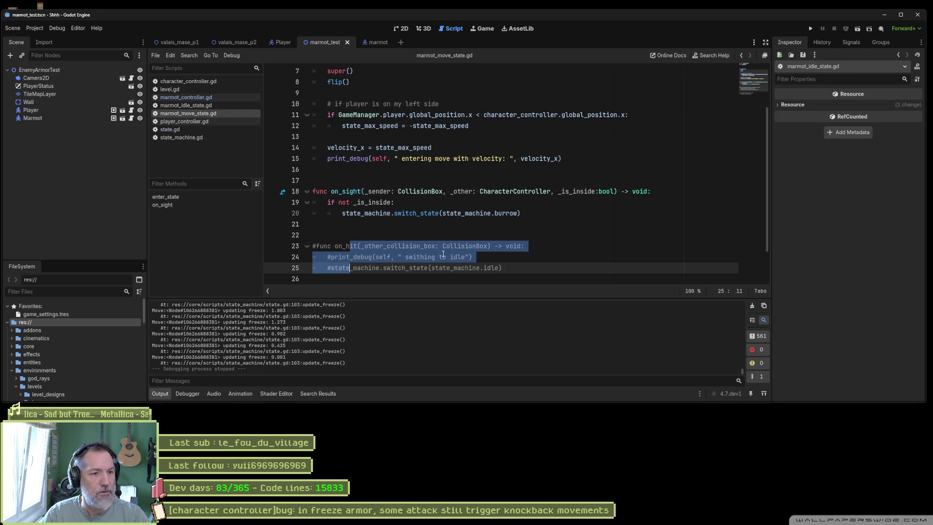
pyautogui.hotkey('ctrl', 'k')
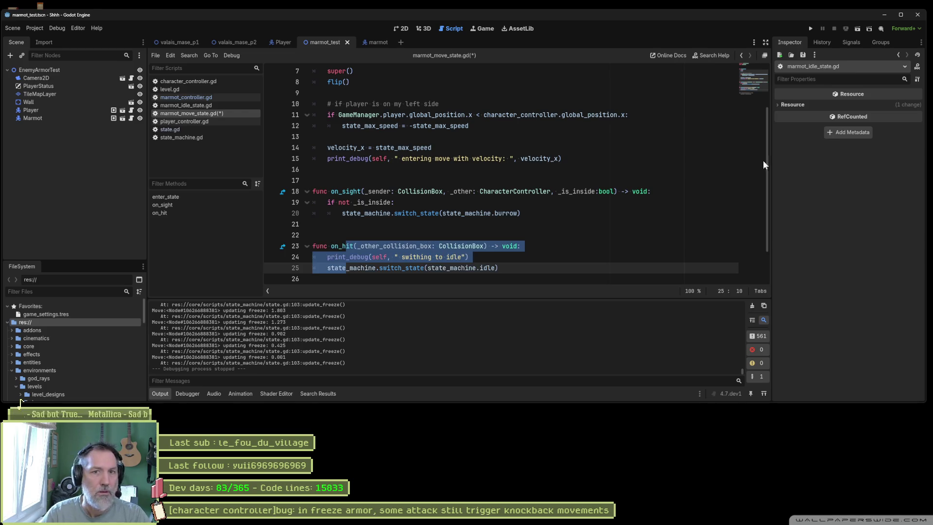
pyautogui.click(901, 15)
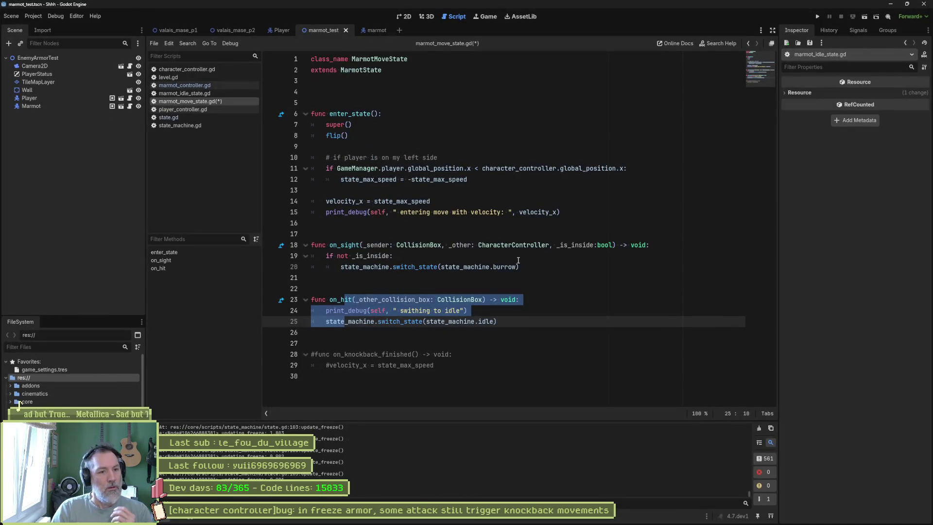
# - Compare the velocity_x assignments in marmot_move_state.gd and marmot_idle_state.gd by switching between them
pyautogui.moveTo(434, 201); pyautogui.dragTo(334, 201)
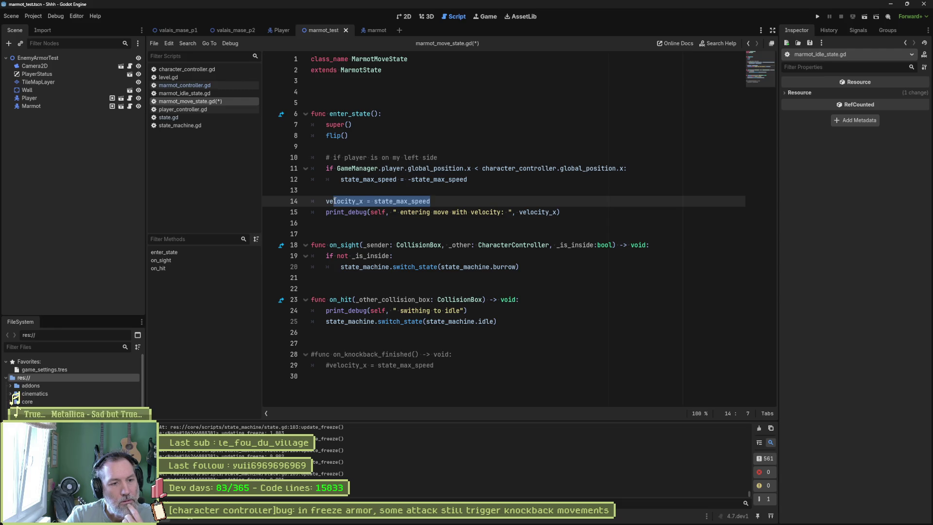
pyautogui.click(486, 322)
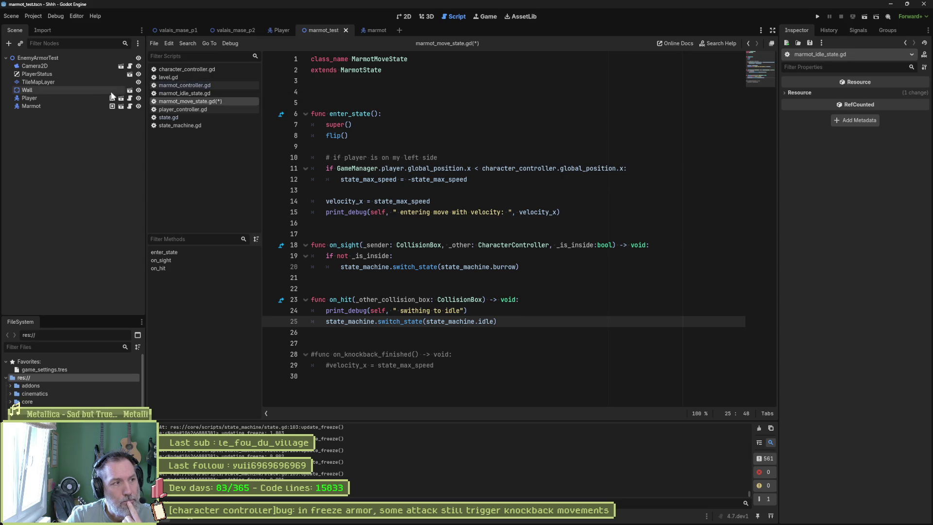
pyautogui.click(178, 94)
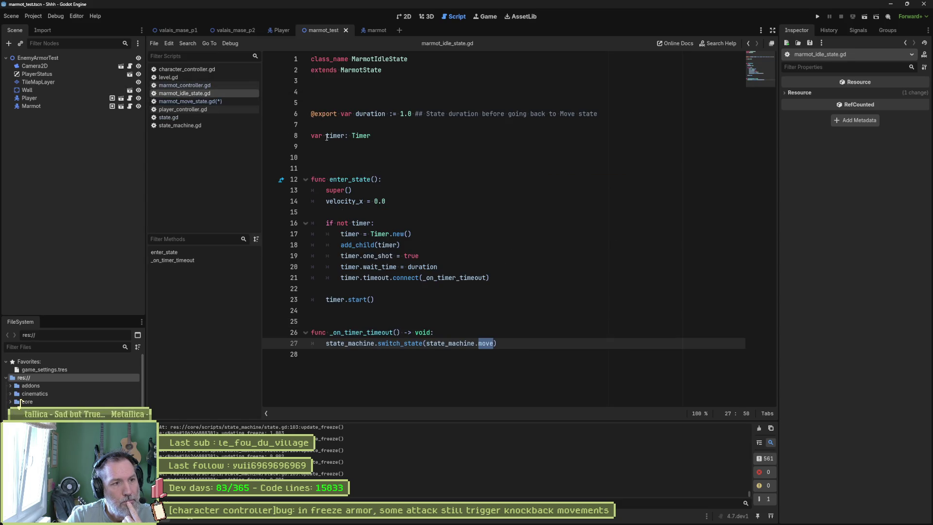
pyautogui.moveTo(330, 200); pyautogui.dragTo(417, 208)
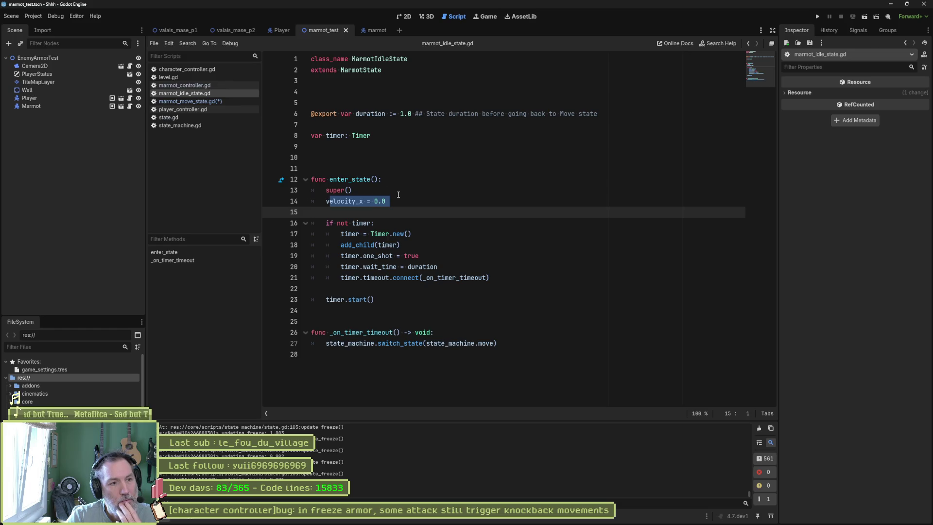
pyautogui.click(174, 101)
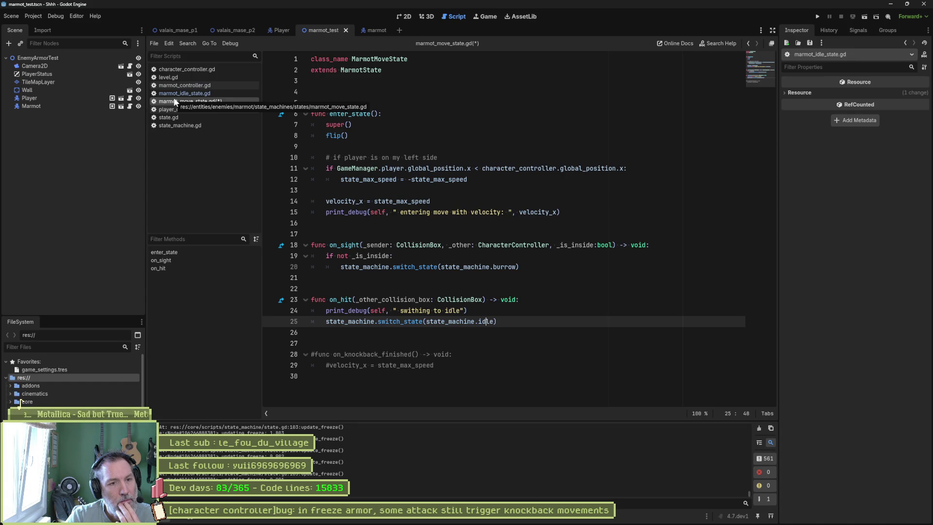
pyautogui.click(178, 92)
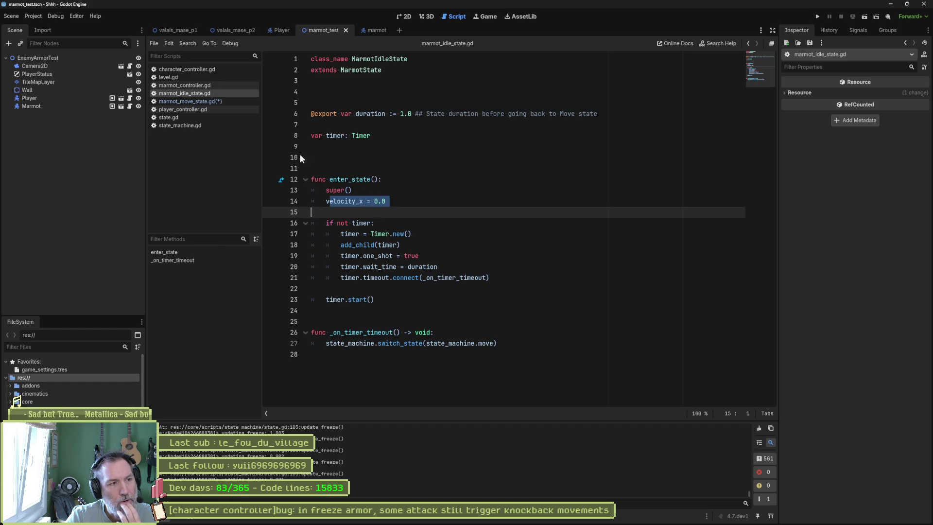
pyautogui.click(215, 101)
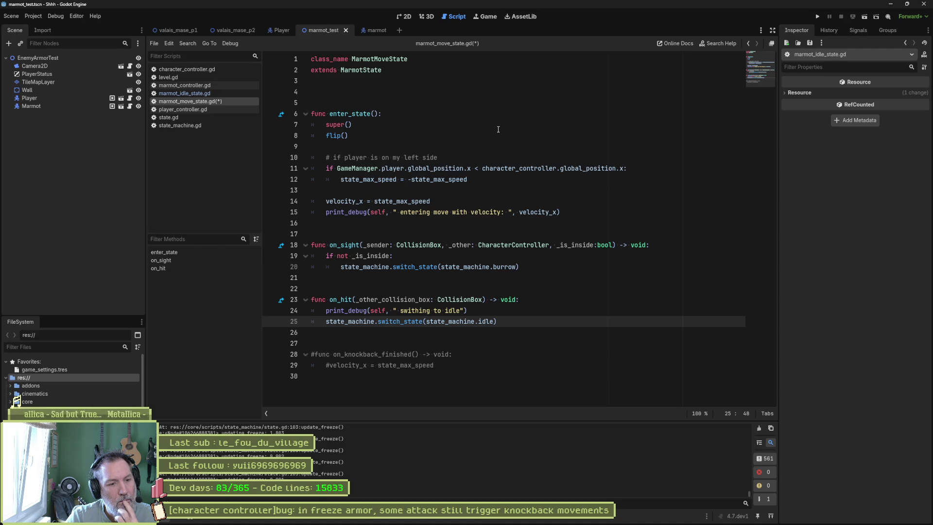
# - Check update_freeze in state.gd, then return to marmot_move_state.gd line 14 and run the scene
pyautogui.moveTo(750, 492); pyautogui.dragTo(746, 424)
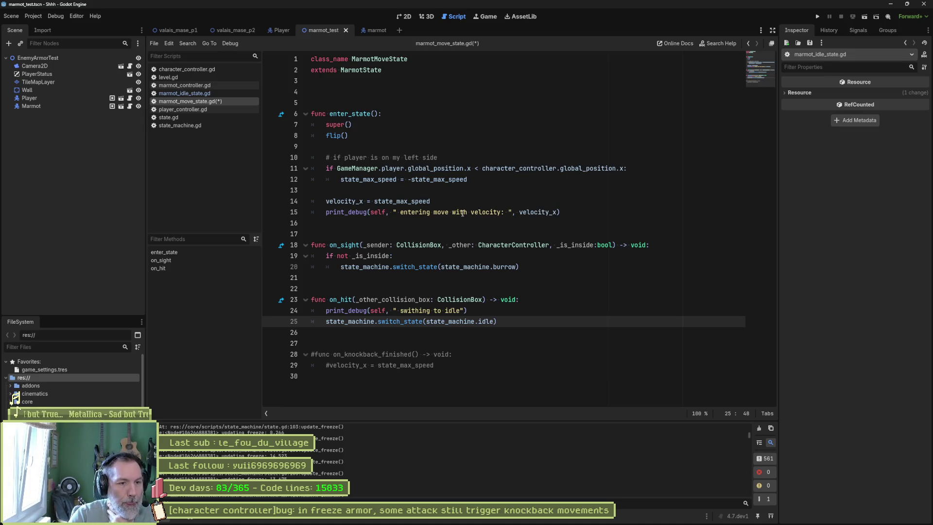
pyautogui.moveTo(563, 520)
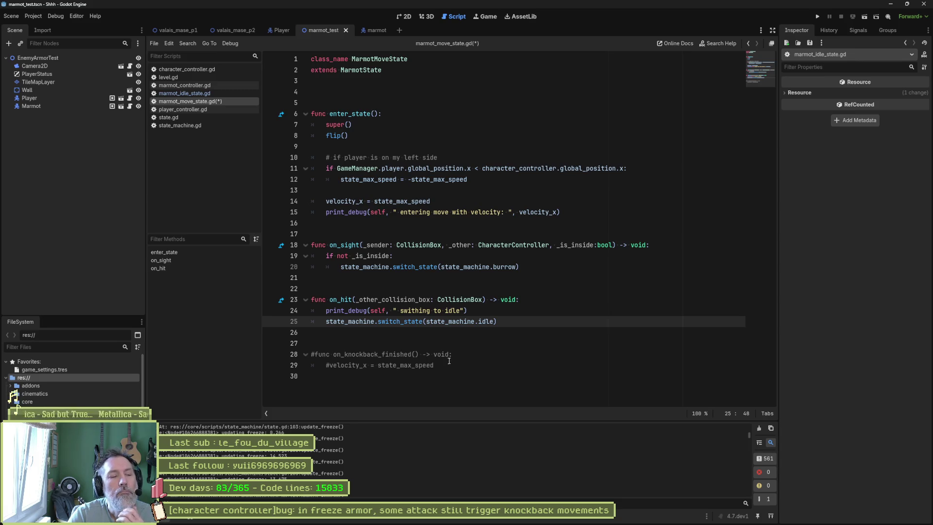
pyautogui.click(190, 118)
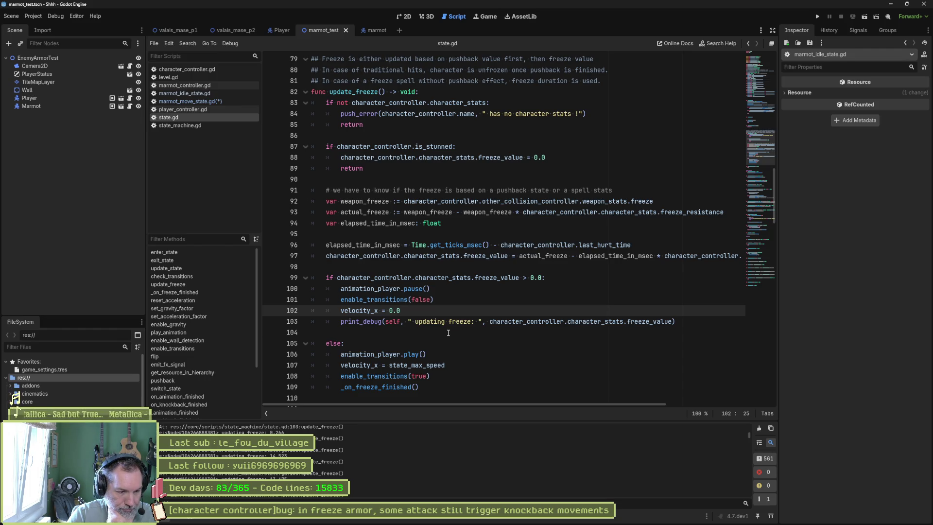
pyautogui.click(189, 101)
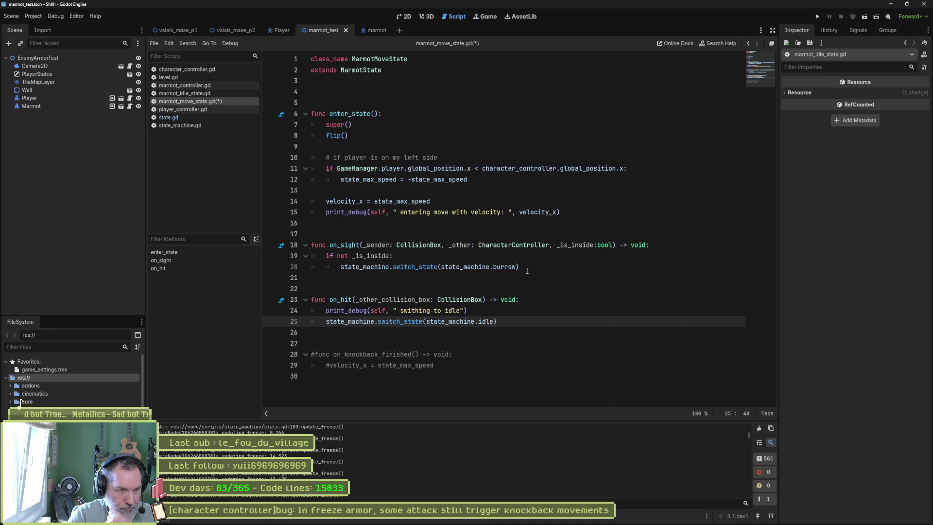
pyautogui.click(325, 204)
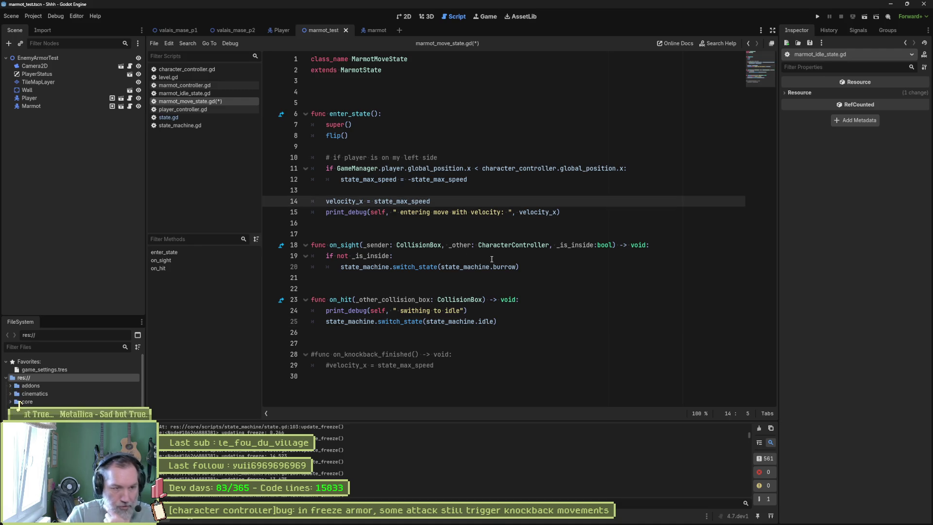
pyautogui.press('F6')
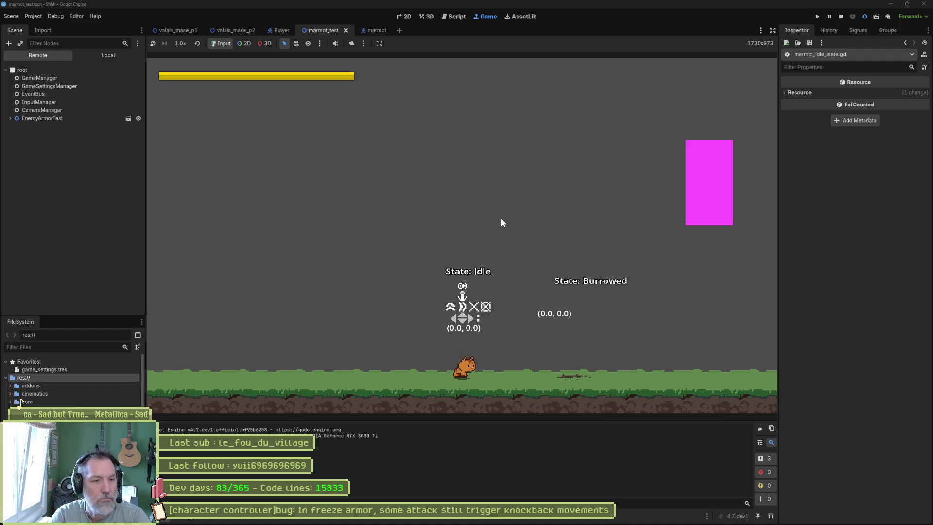
# - Walk the player right and then left in the running game, then stop it
pyautogui.press('Right')
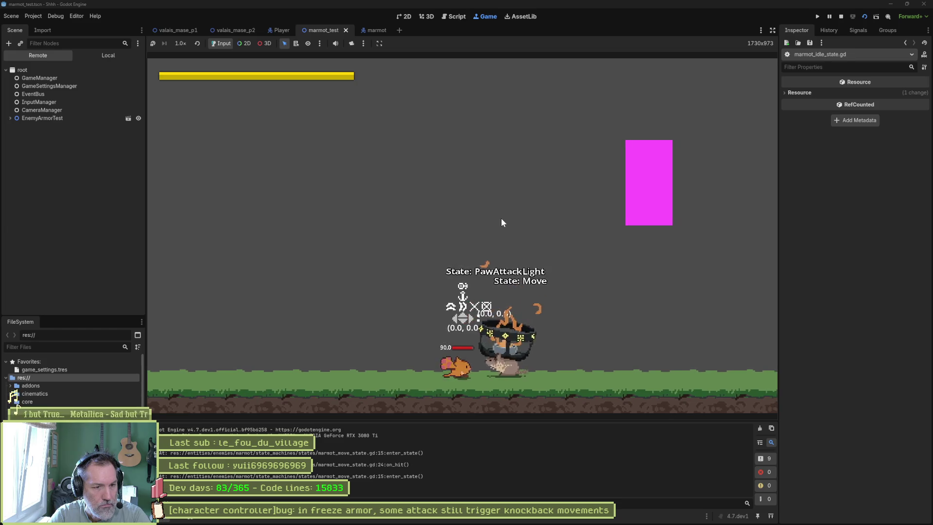
pyautogui.press('Left')
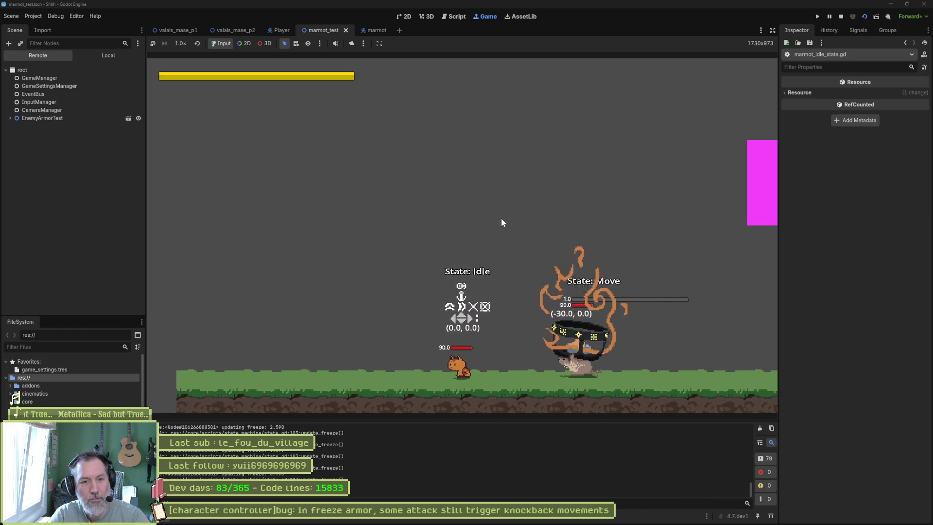
pyautogui.press('F8')
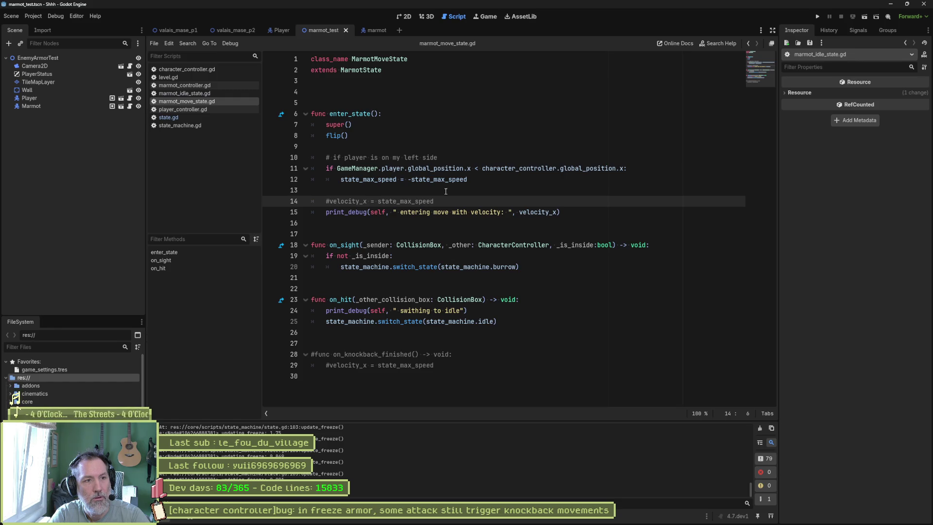
# - Comment out the direction check on lines 11–12 of enter_state and rerun the scene
pyautogui.moveTo(384, 168); pyautogui.dragTo(385, 179)
pyautogui.hotkey('ctrl', 'k')
pyautogui.press('F6')
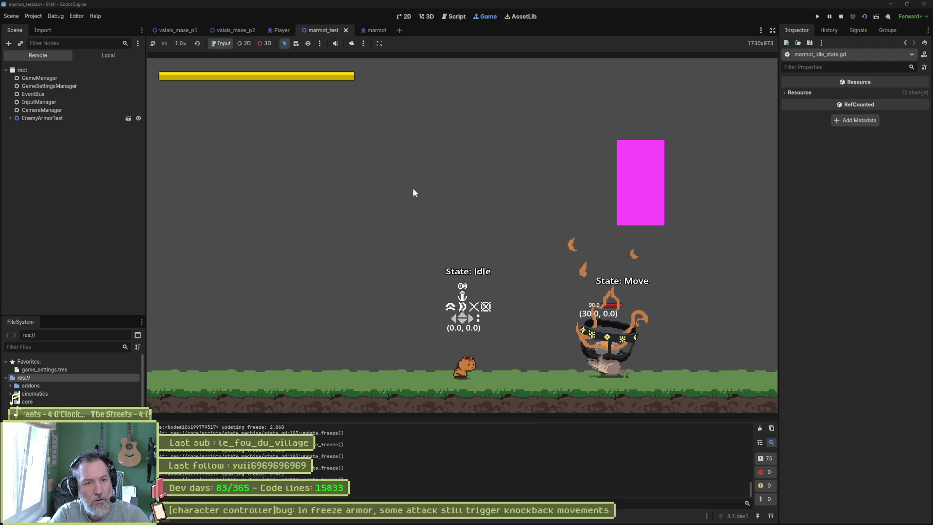
pyautogui.press('F8')
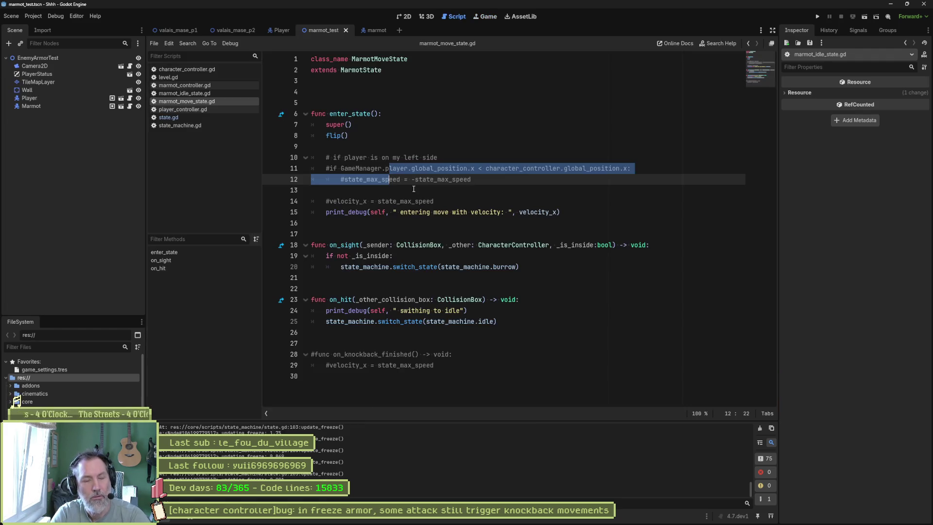
# - Uncomment lines 11–14, delete the entering-move and switching-to-idle debug prints, and save marmot_move_state.gd
pyautogui.moveTo(443, 201); pyautogui.dragTo(441, 168)
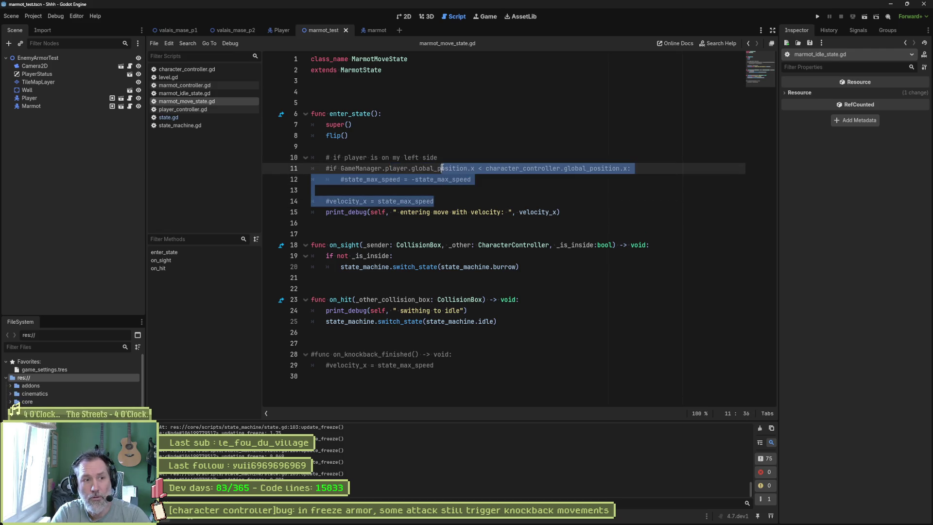
pyautogui.hotkey('ctrl', 'k')
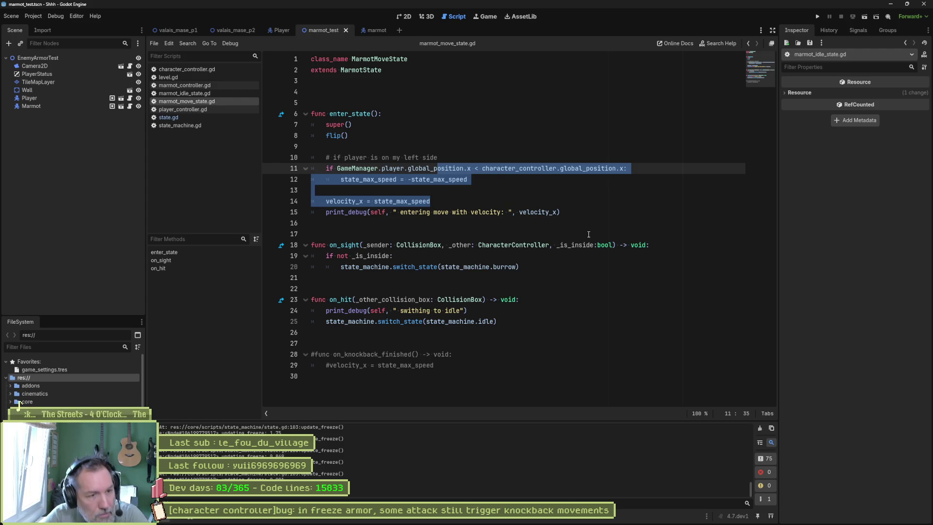
pyautogui.click(582, 217)
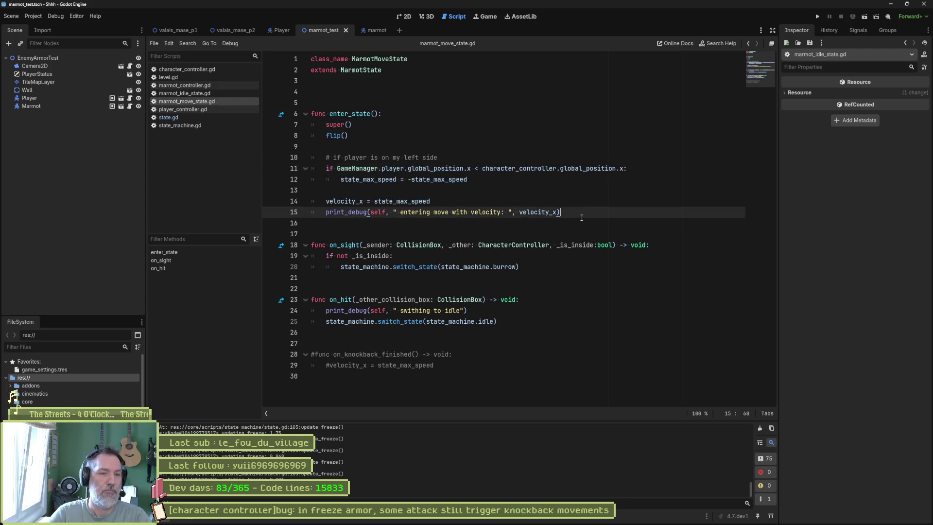
pyautogui.hotkey('ctrl', 'shift', 'k')
pyautogui.click(465, 300)
pyautogui.hotkey('ctrl', 'shift', 'k')
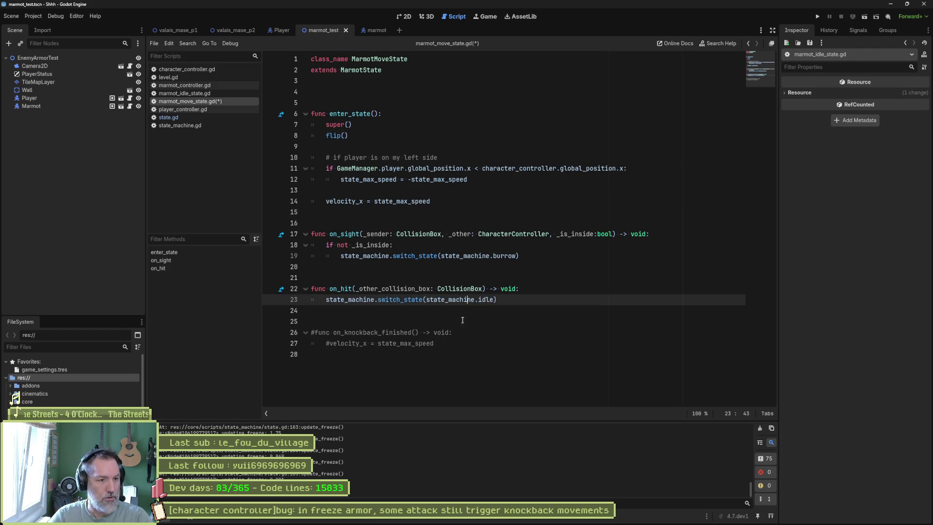
pyautogui.moveTo(467, 333); pyautogui.dragTo(472, 340)
pyautogui.hotkey('ctrl', 's')
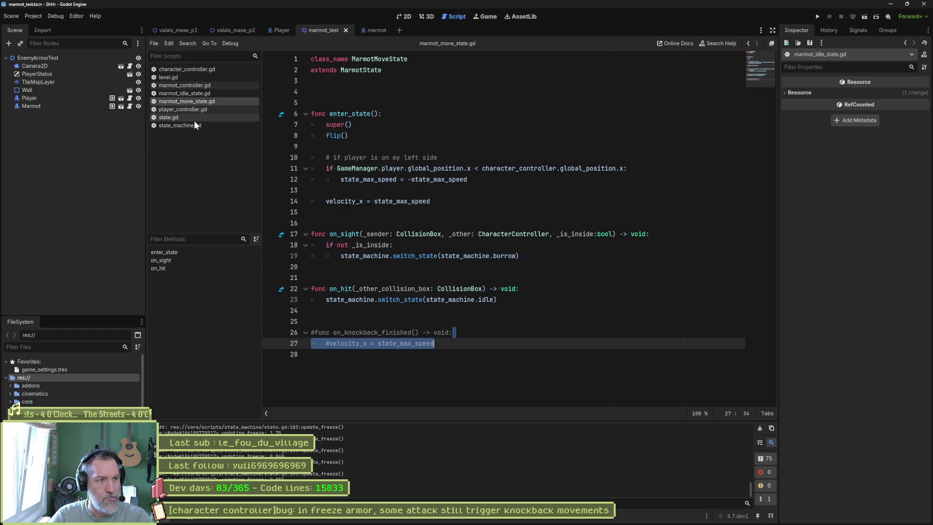
# - Delete the updating-freeze print_debug line from update_freeze in state.gd
pyautogui.click(194, 118)
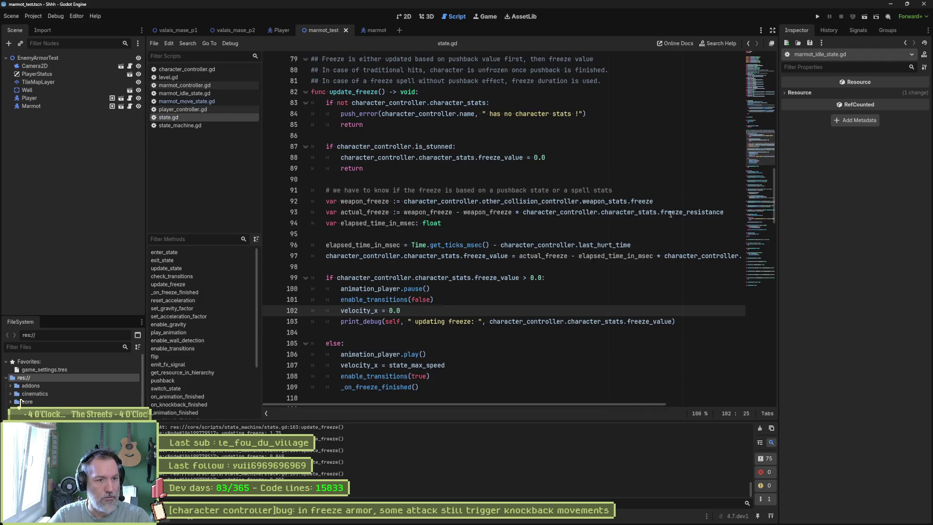
pyautogui.click(535, 319)
pyautogui.hotkey('ctrl', 'shift', 'k')
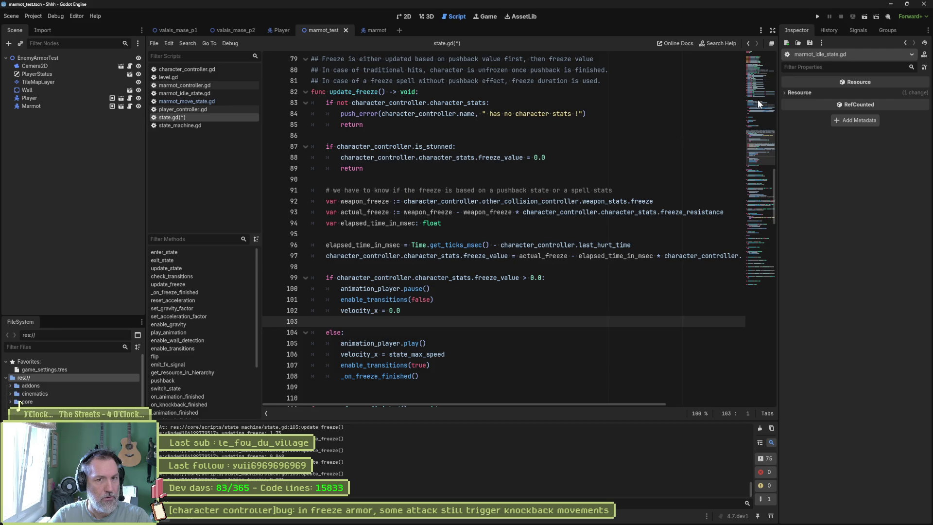
pyautogui.scroll(20, 757, 99)
pyautogui.scroll(-1, 370, 228)
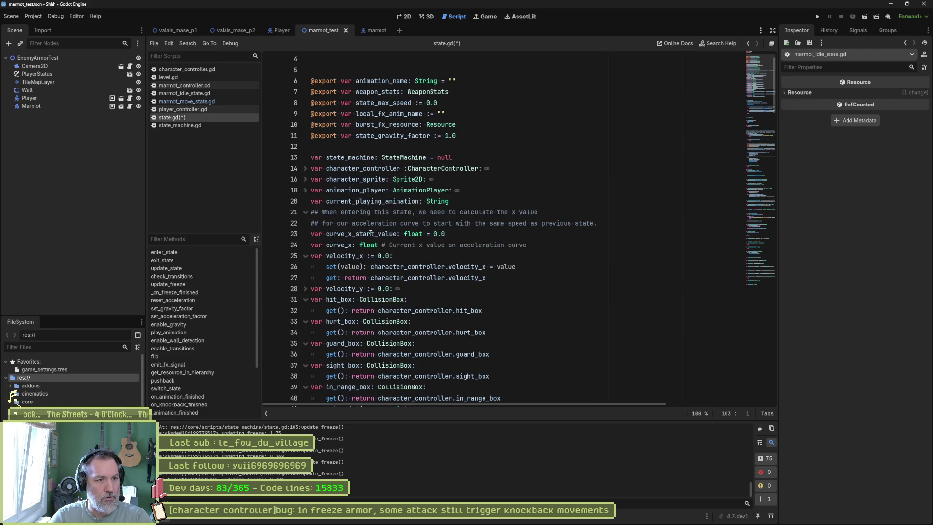
# - Add 'if value > 0.0: print_stack()' to state.gd's velocity_x setter and run the scene
pyautogui.click(445, 267)
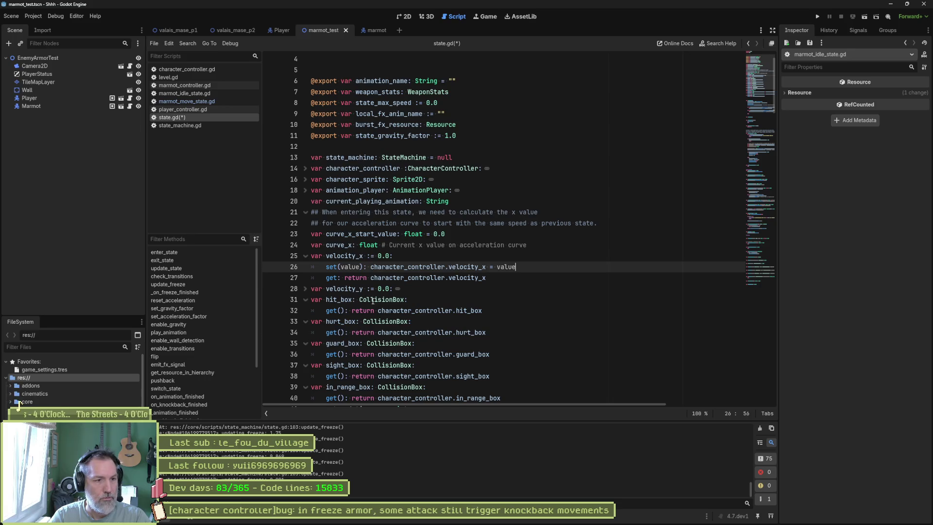
pyautogui.press('Return')
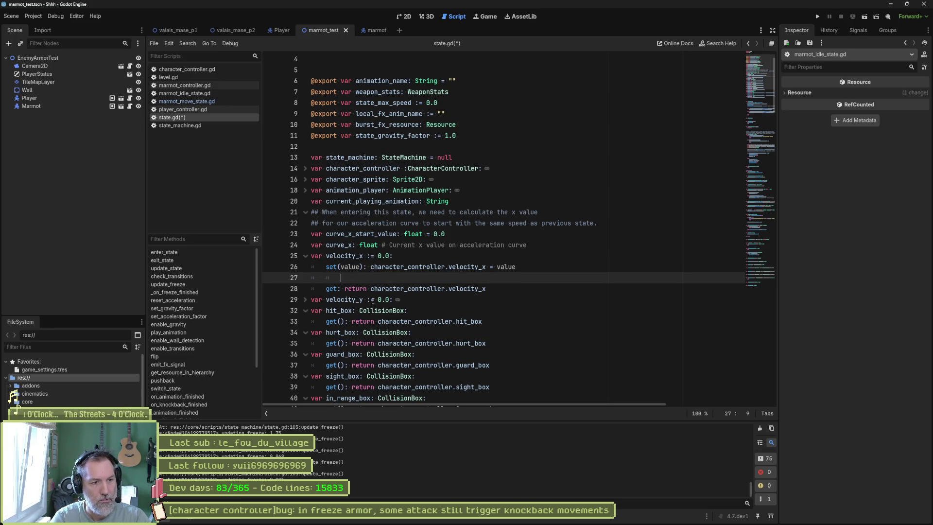
pyautogui.write('if value > ')
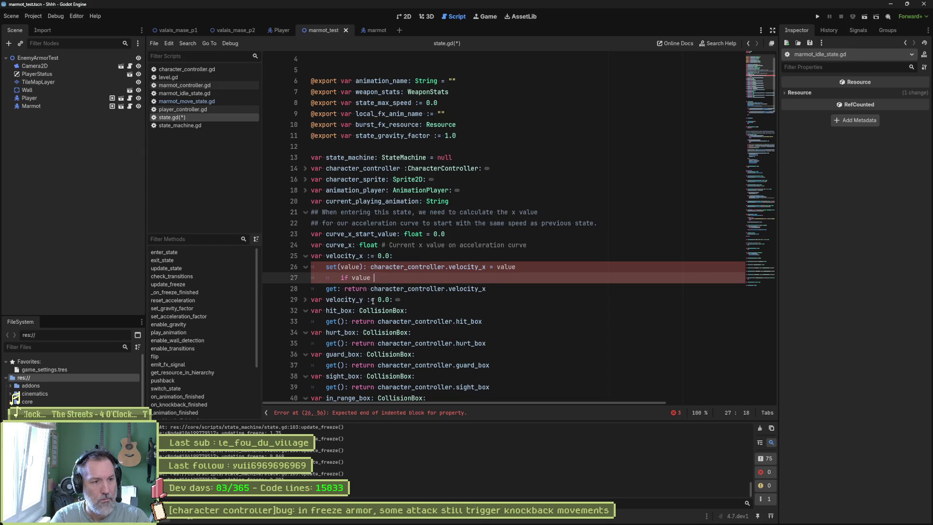
pyautogui.write('0.0:')
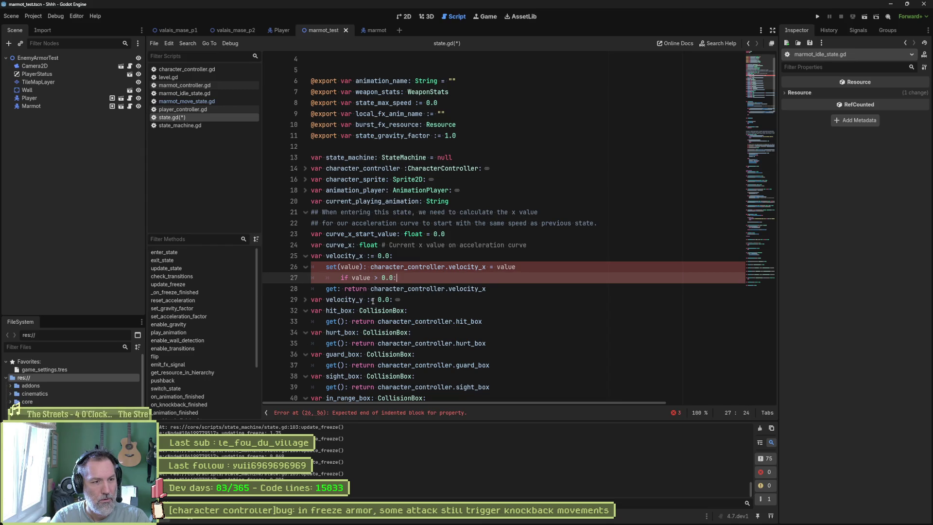
pyautogui.write(' stack')
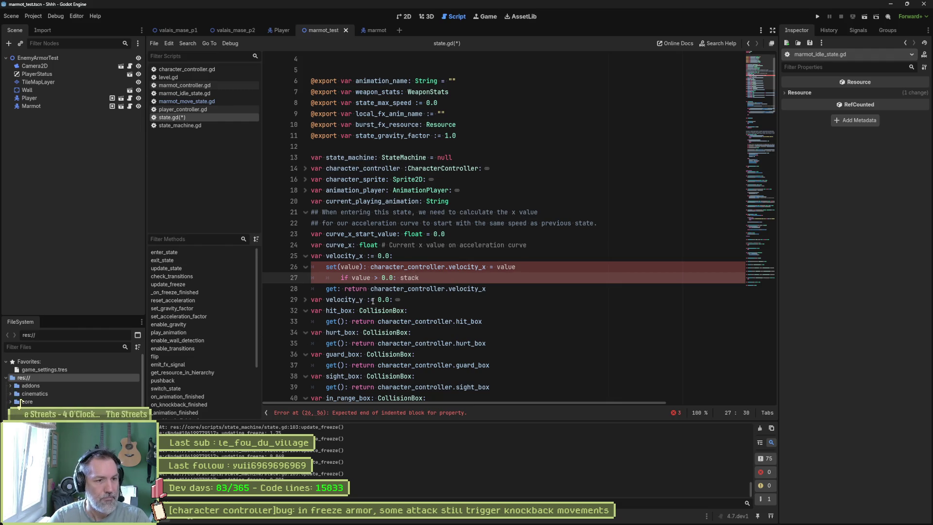
pyautogui.press('Up')
pyautogui.hotkey('ctrl', 'Left')
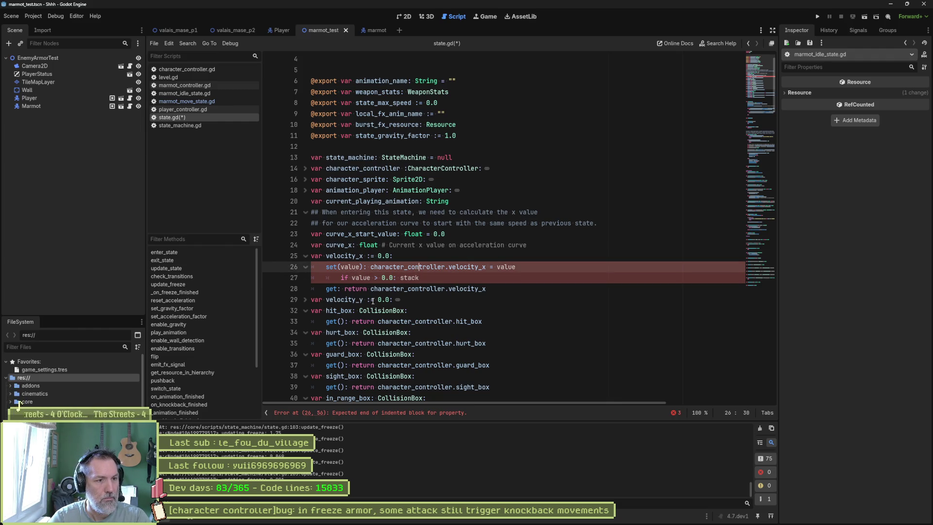
pyautogui.press('Return')
pyautogui.press('Down')
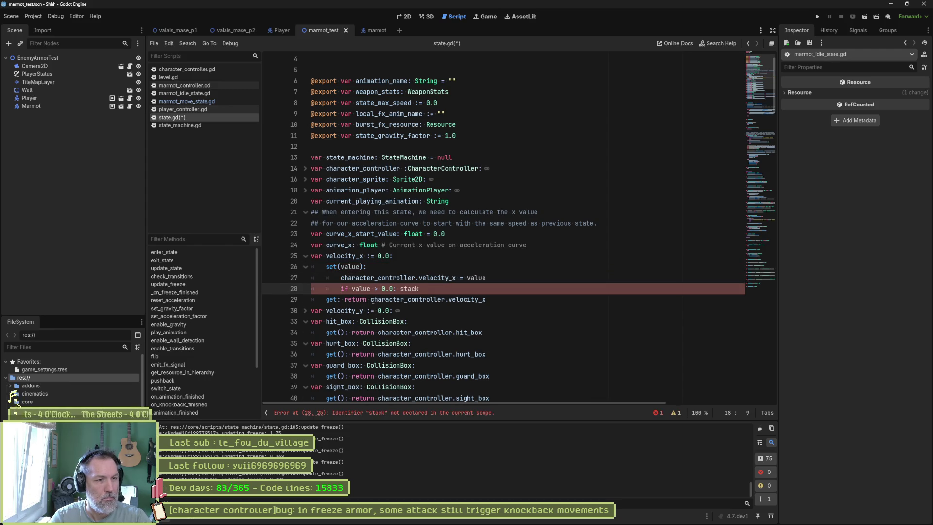
pyautogui.hotkey('ctrl', 'space')
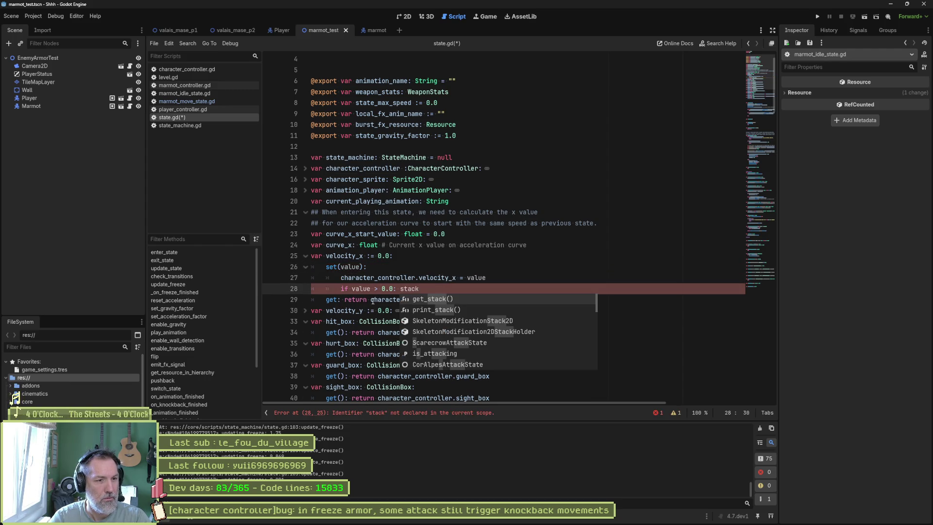
pyautogui.press('Down')
pyautogui.press('Return')
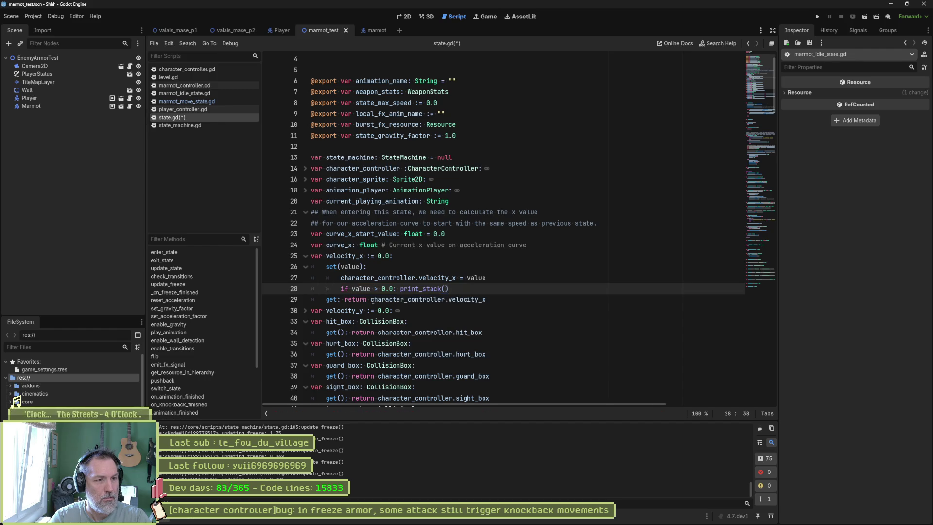
pyautogui.press('F6')
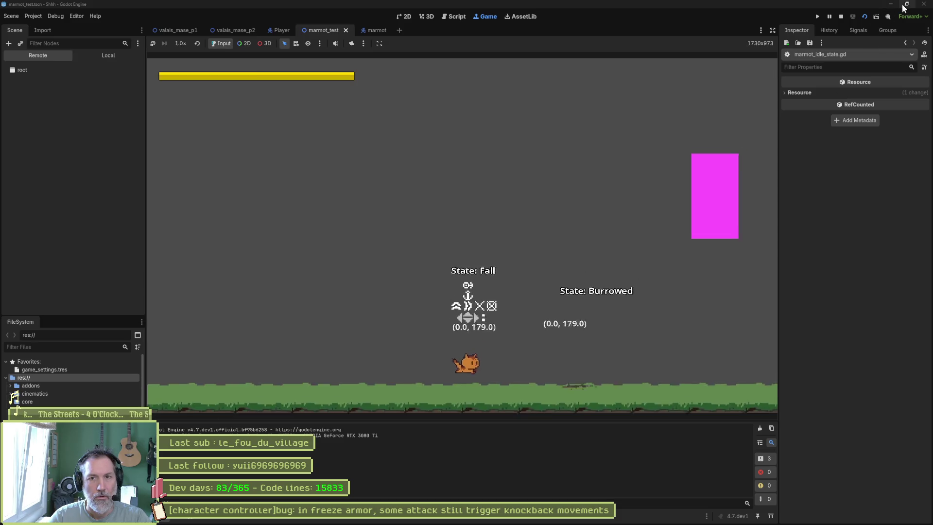
# - Restore the window size, walk the player left toward the marmot, then stop the game
pyautogui.click(907, 4)
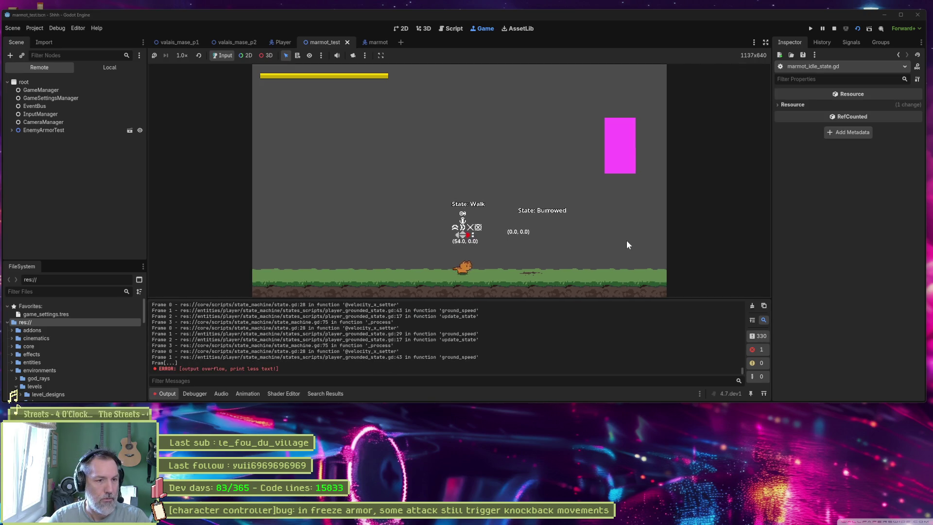
pyautogui.press('Left')
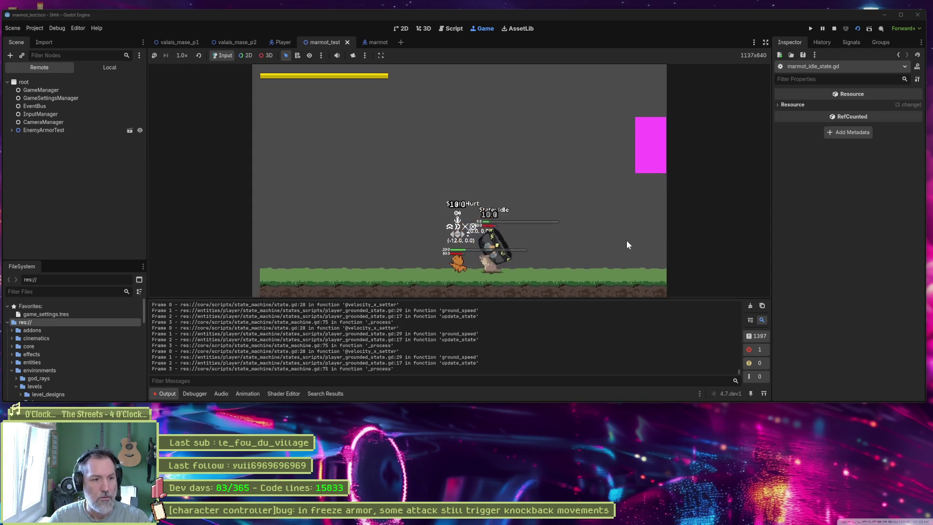
pyautogui.press('F8')
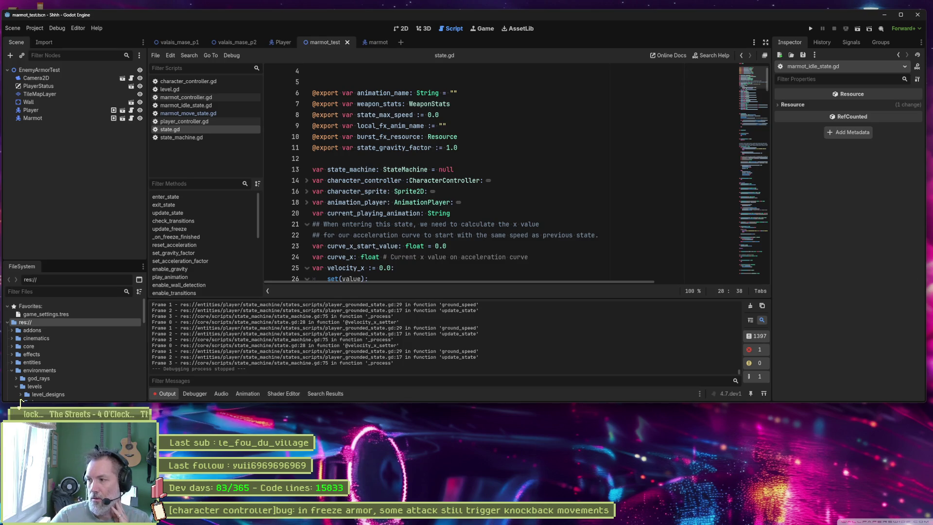